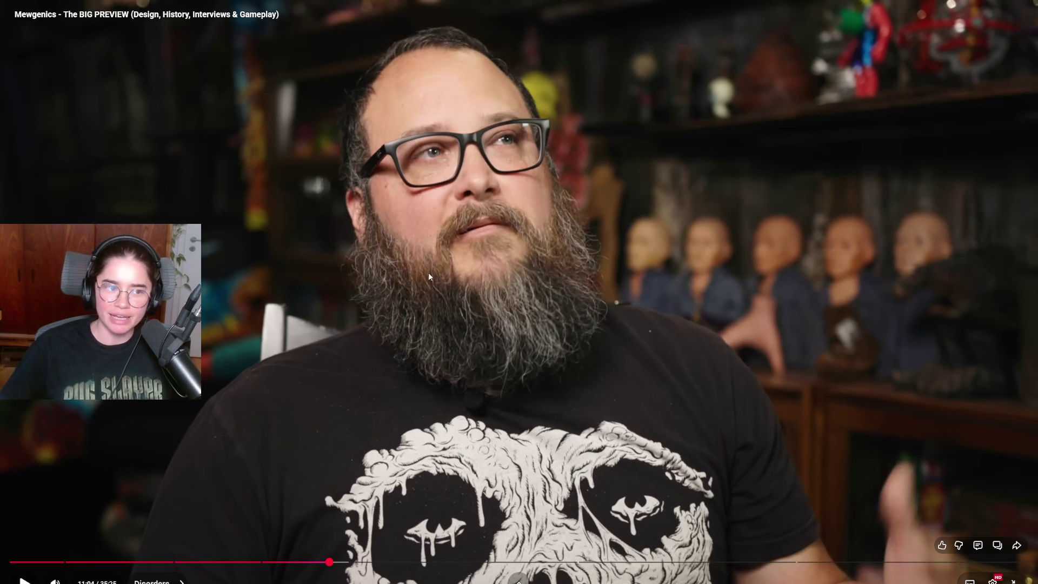
Resume the Mewgenics BIG PREVIEW video, pause it briefly, then resume it for the interview
left_click(513, 325)
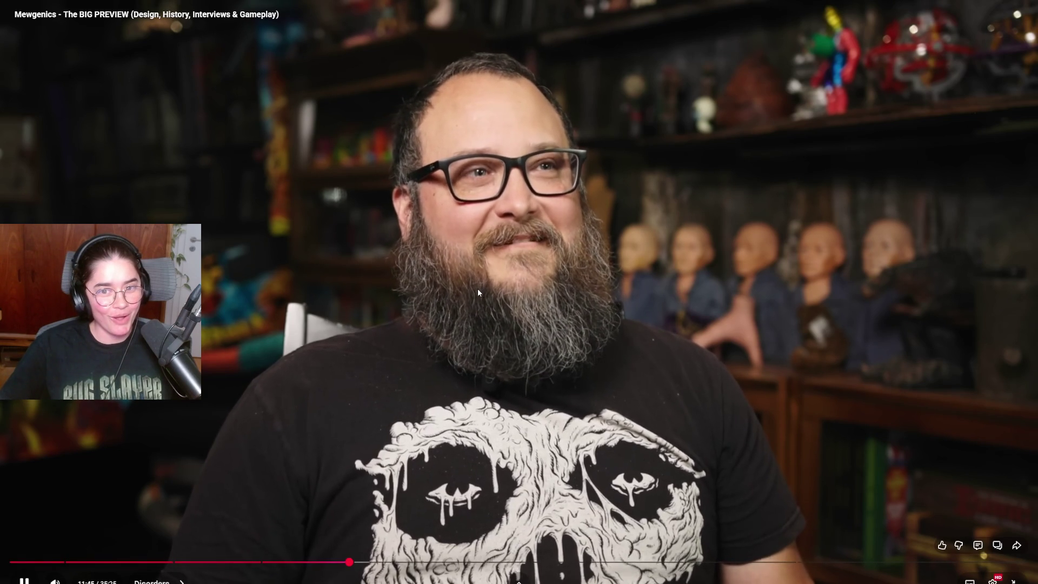
left_click(478, 290)
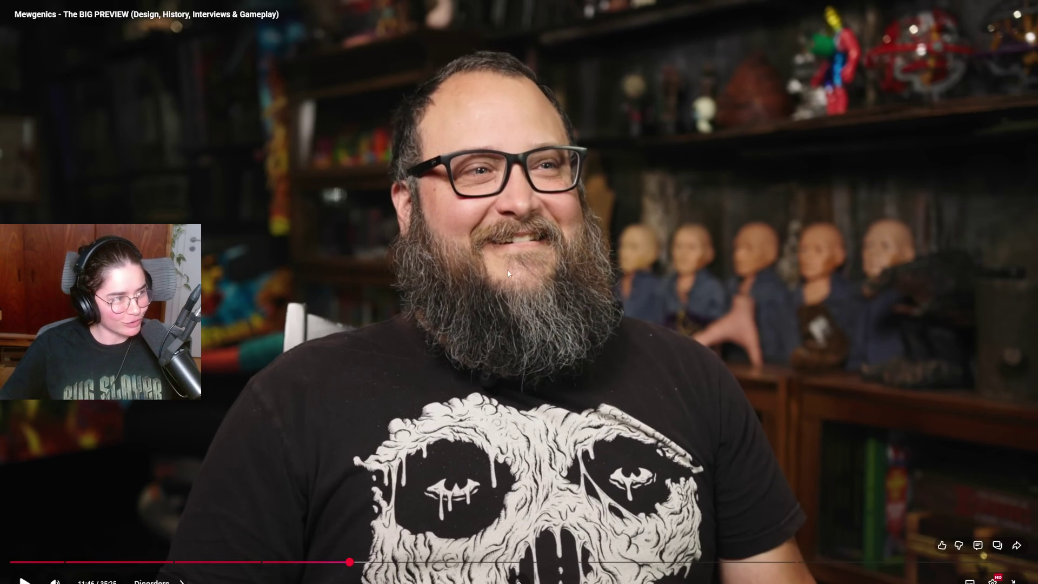
left_click(553, 304)
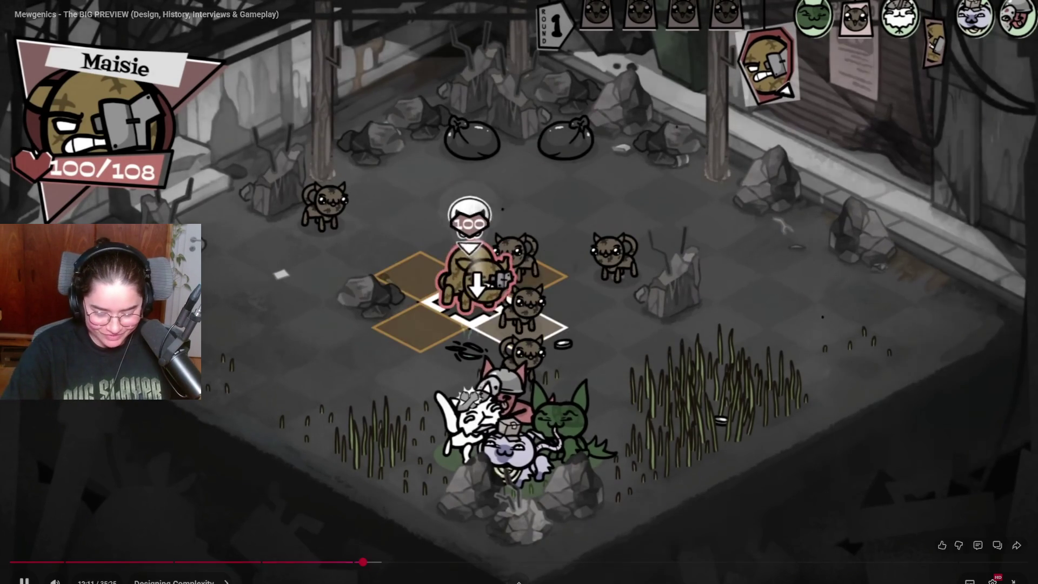
left_click(645, 328)
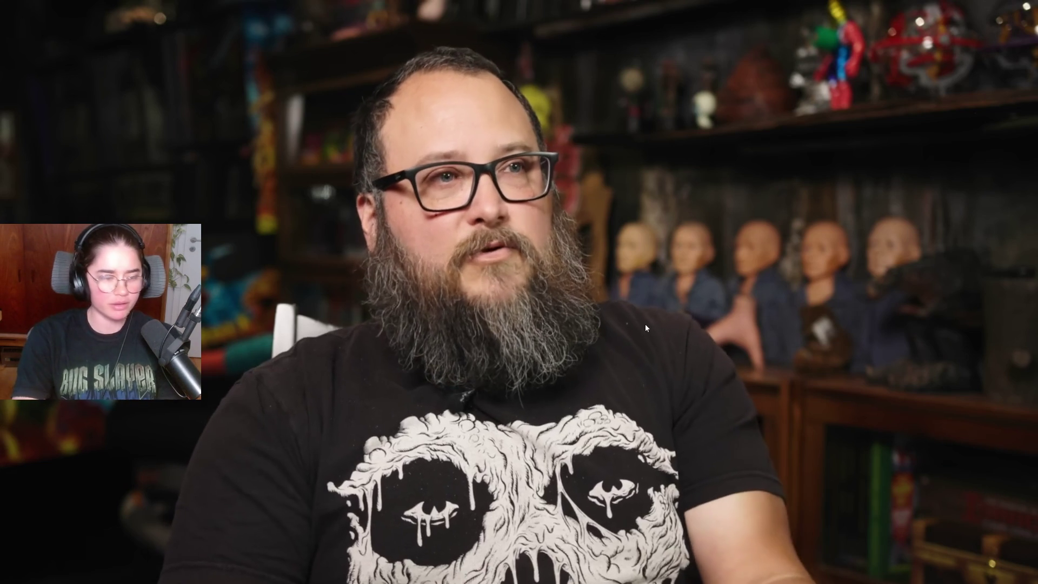
left_click(645, 328)
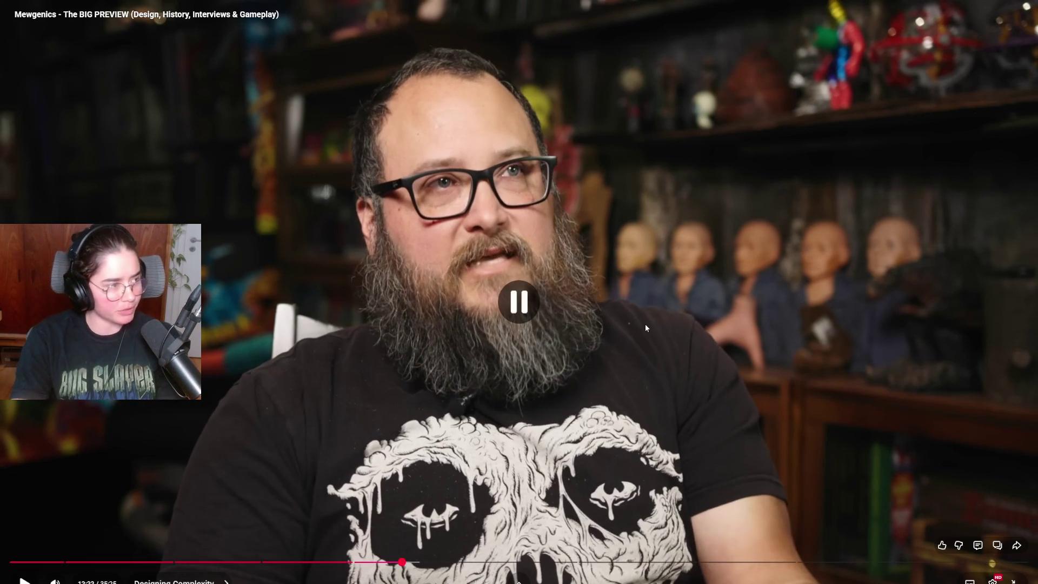
left_click(646, 328)
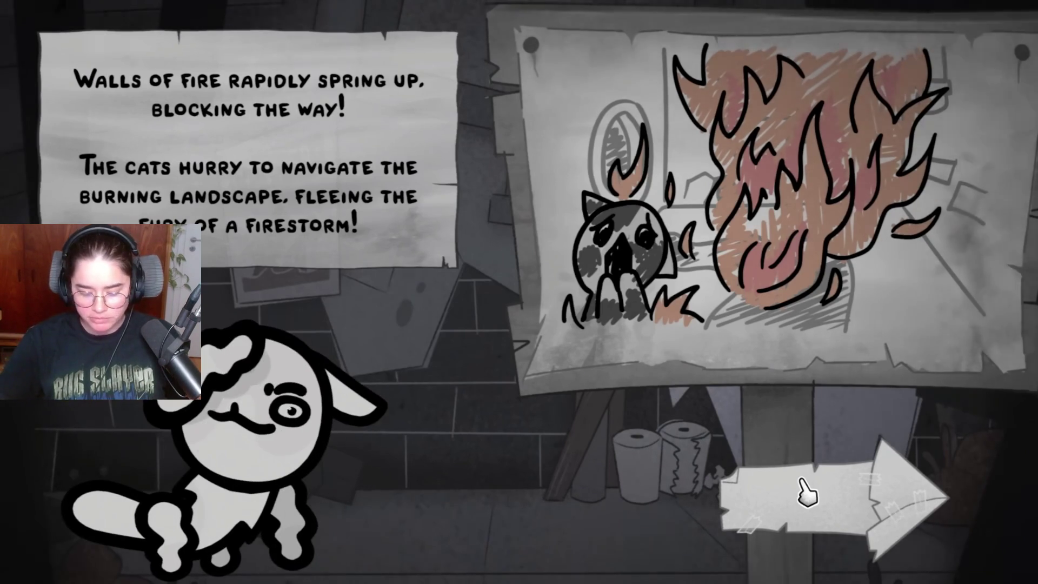
left_click(805, 484)
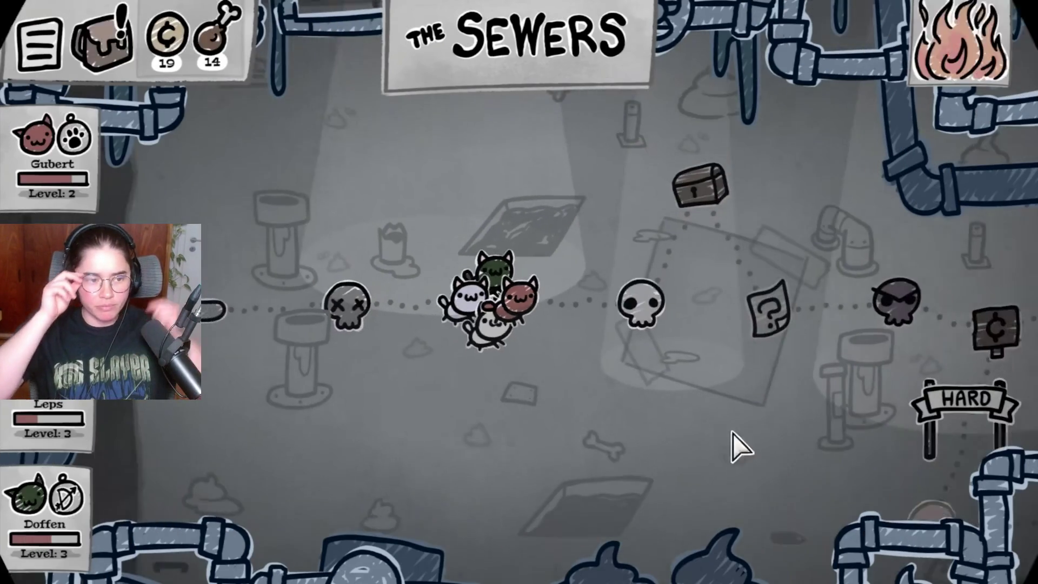
left_click(618, 307)
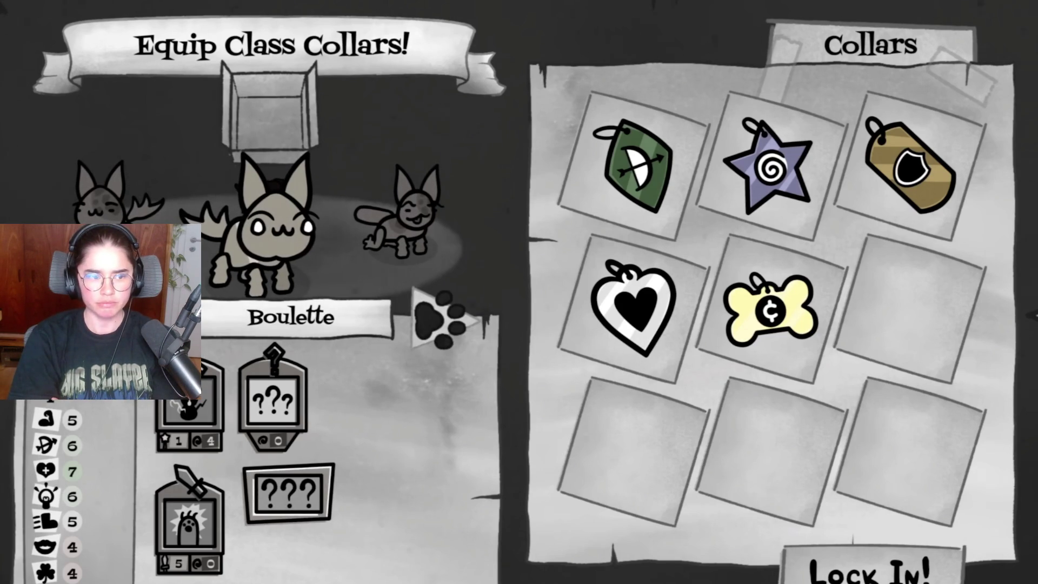
left_click(765, 176)
left_click(440, 319)
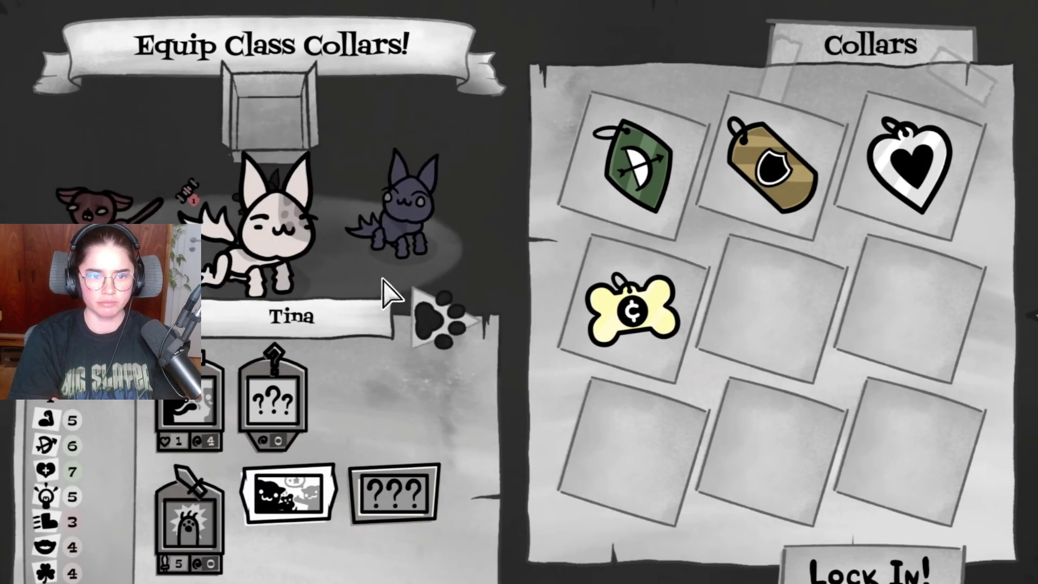
left_click(639, 178)
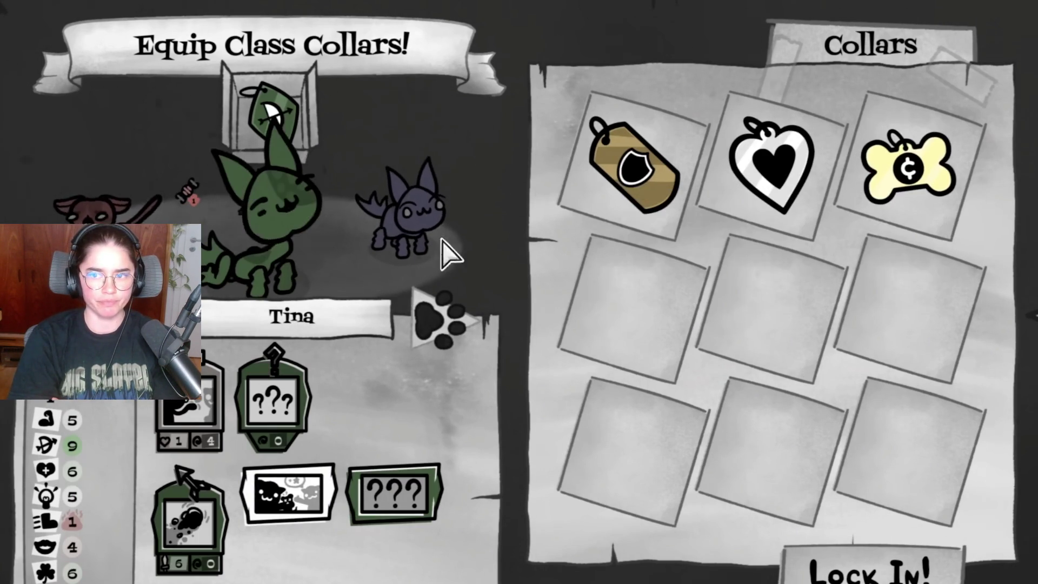
left_click(440, 324)
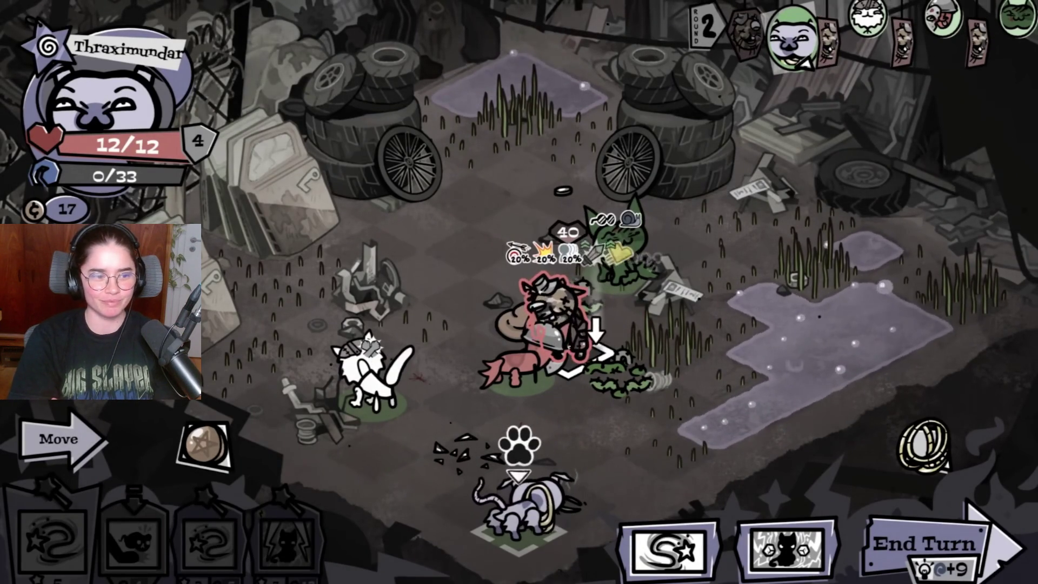
left_click(924, 544)
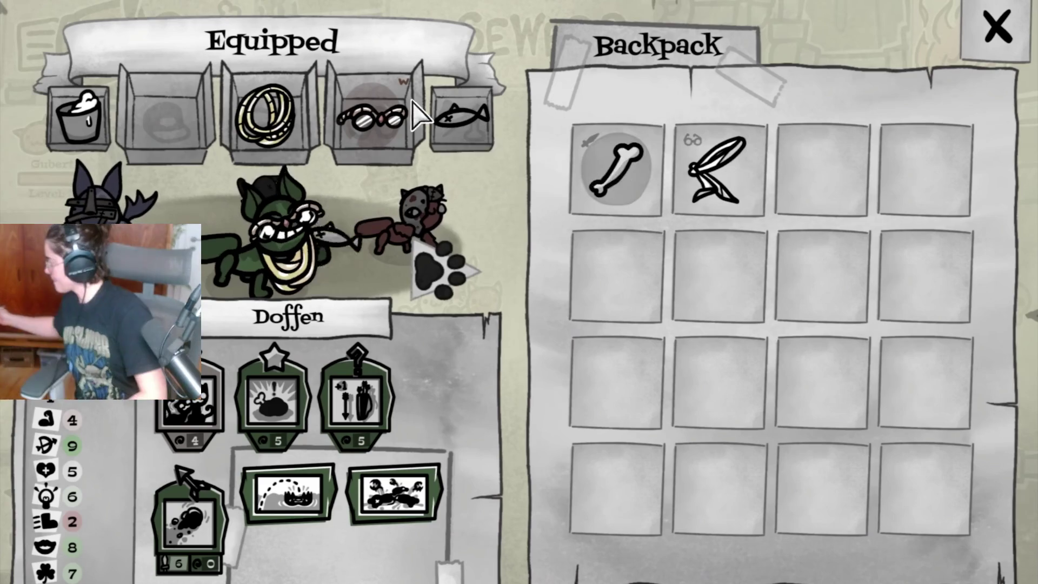
left_click(456, 114)
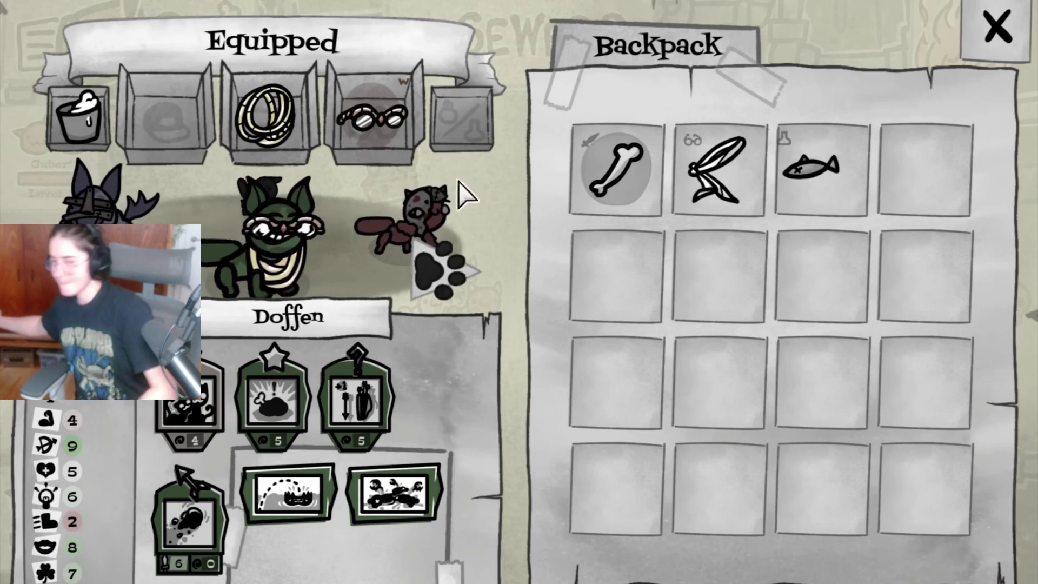
left_click(440, 270)
left_click(819, 170)
left_click(998, 27)
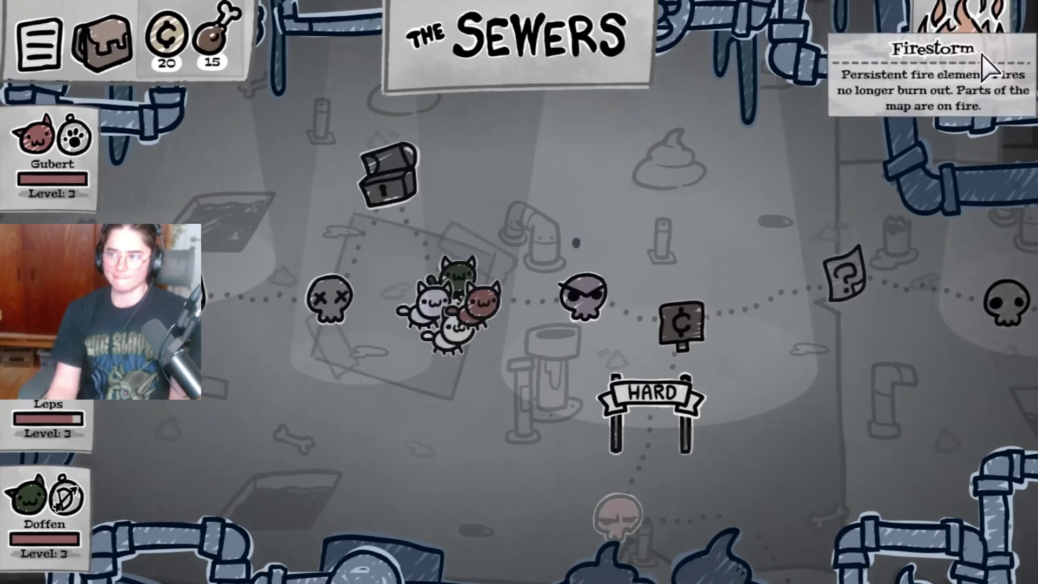
left_click(596, 301)
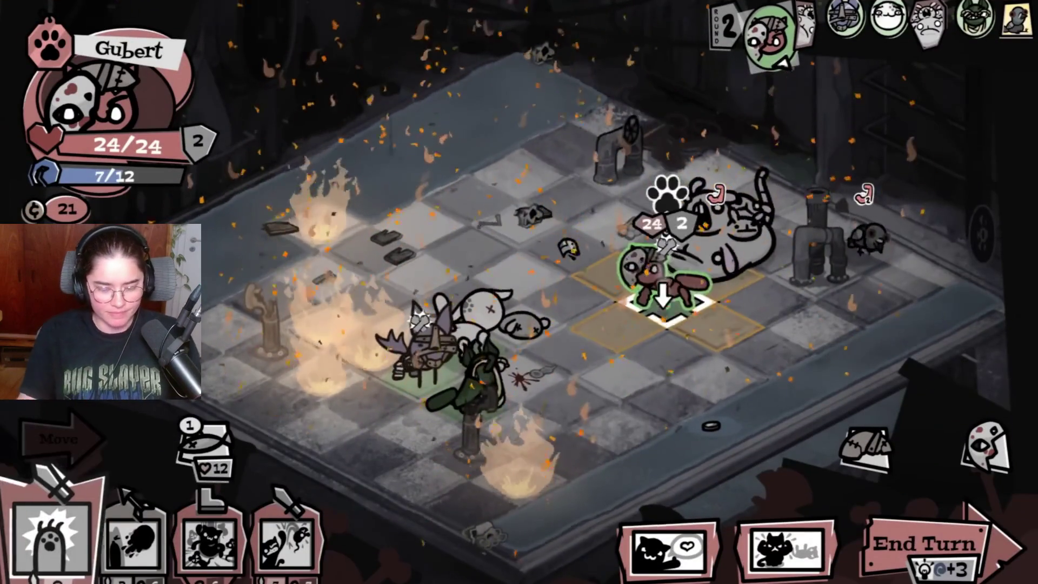
left_click(665, 308)
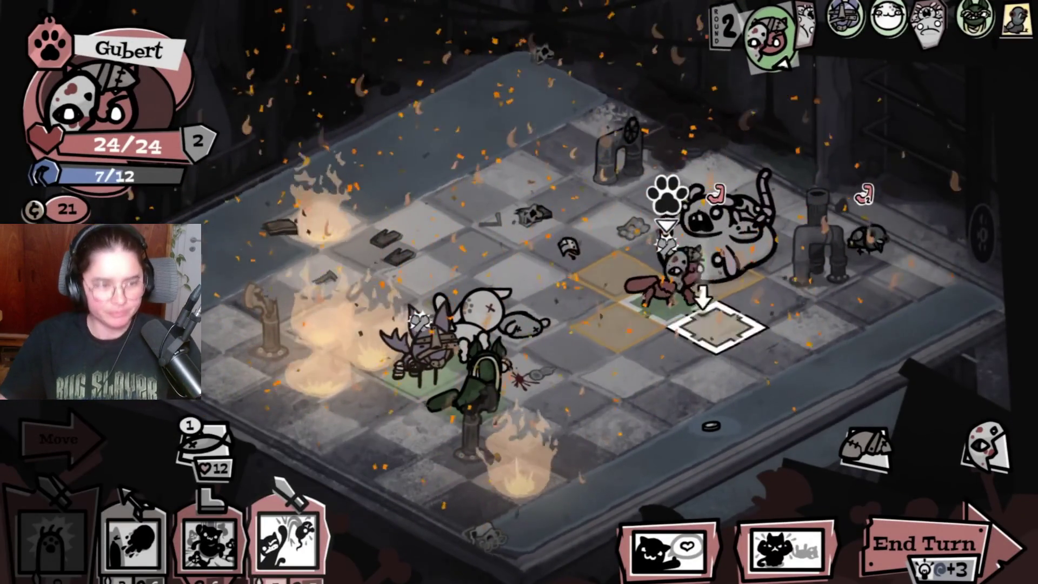
mouse_move(473, 4)
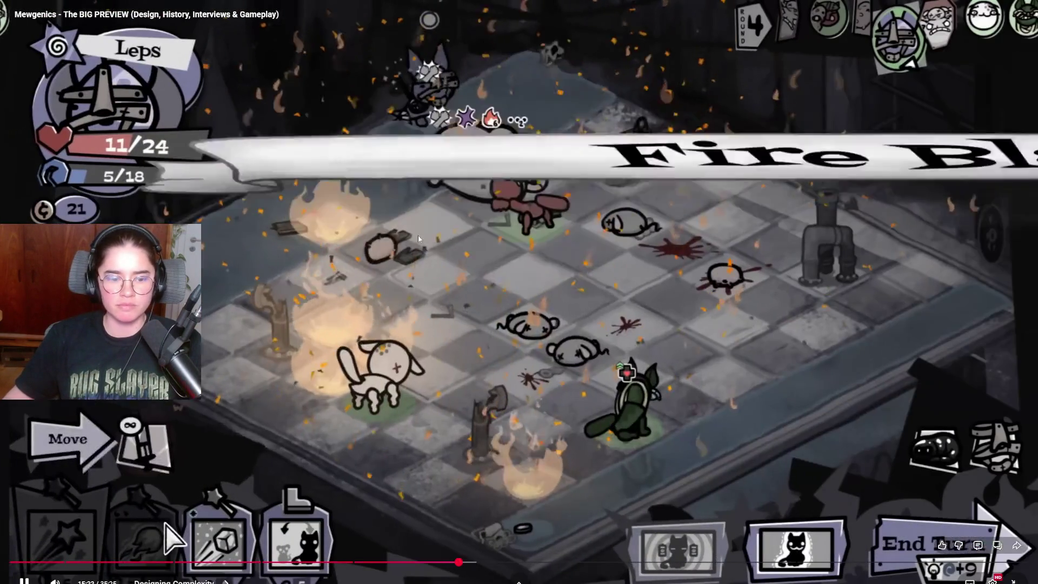
key("Escape")
Pause the preview, glance at the New Functionality notes, then go to the Mewgenics store page
key("space")
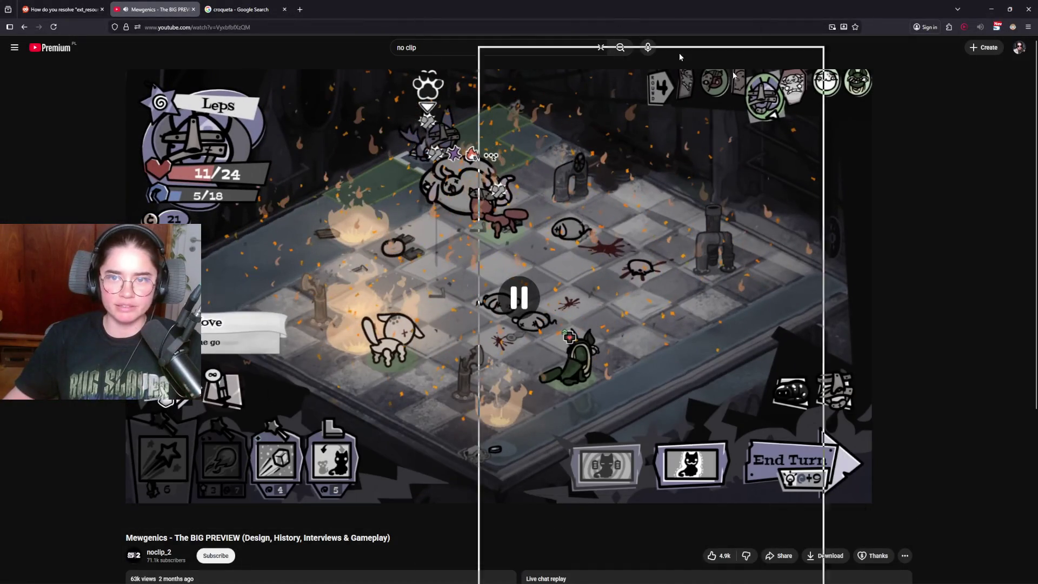
key("alt+Tab")
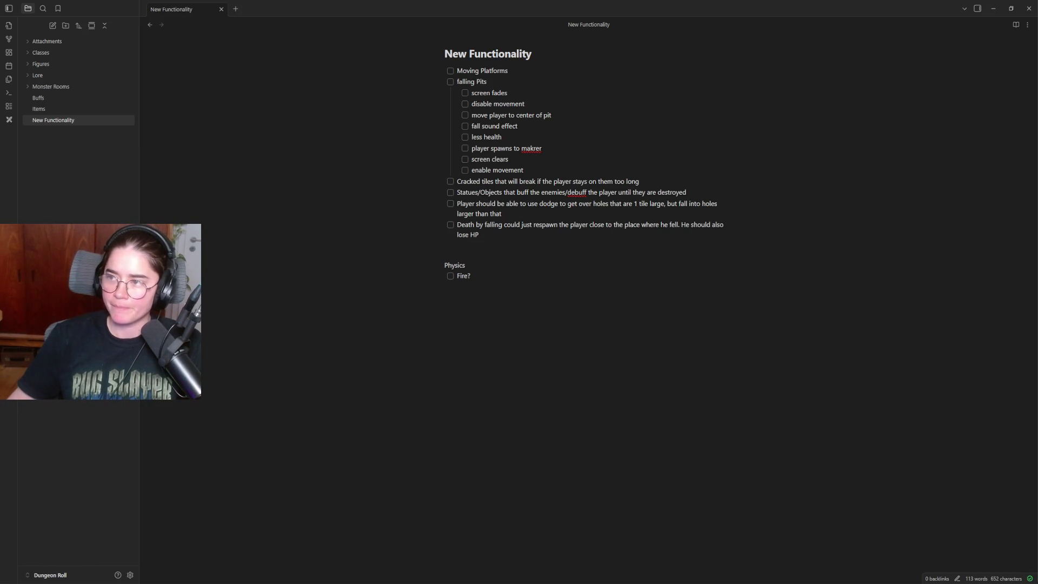
key("alt+Tab")
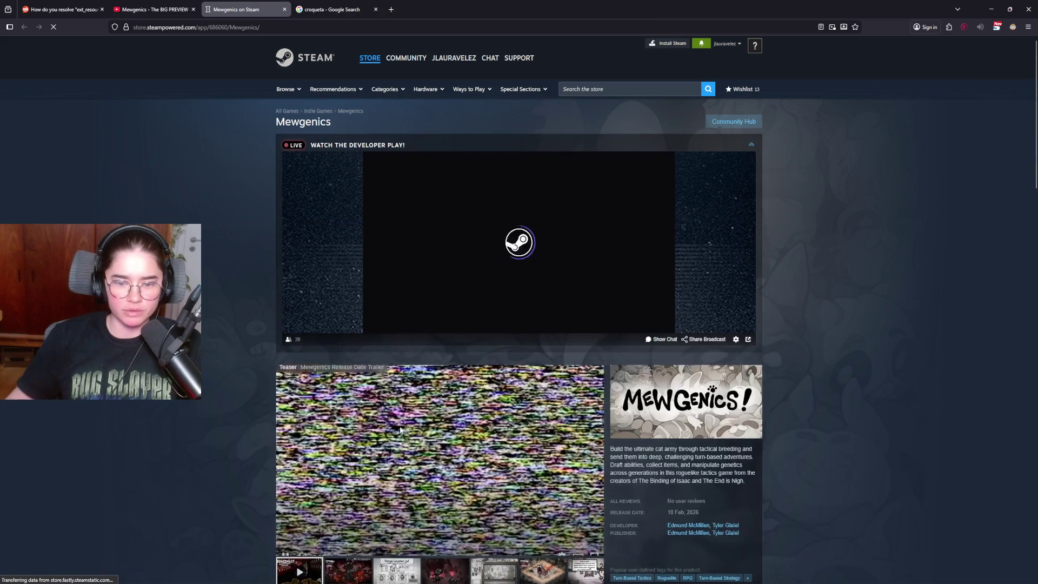
Scroll down the store page and highlight the year of the 10 Feb, 2026 release date
scroll(435, 420, "down", 4)
scroll(436, 419, "down", 2)
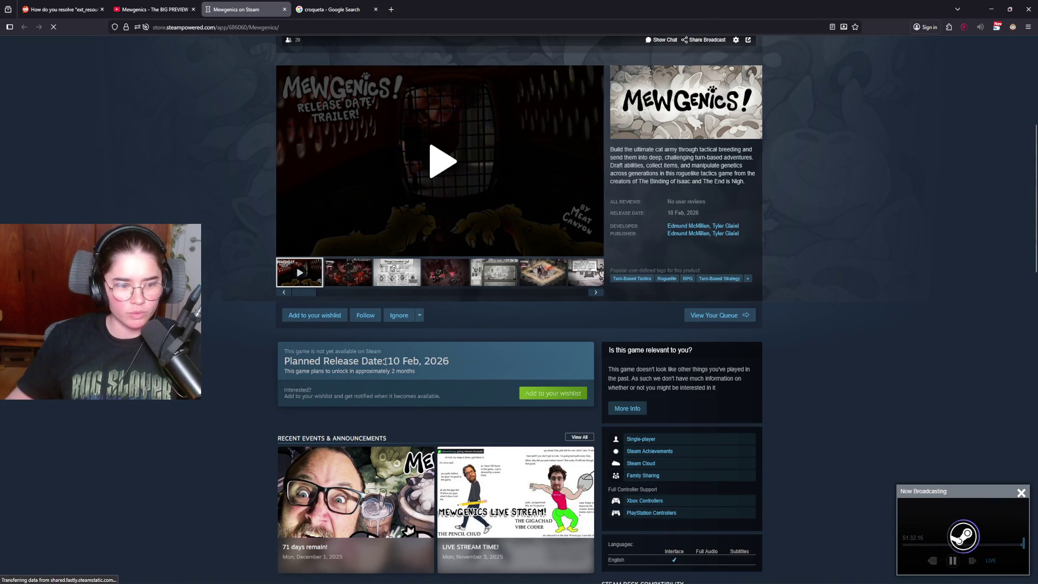
left_click_drag(449, 361, 431, 360)
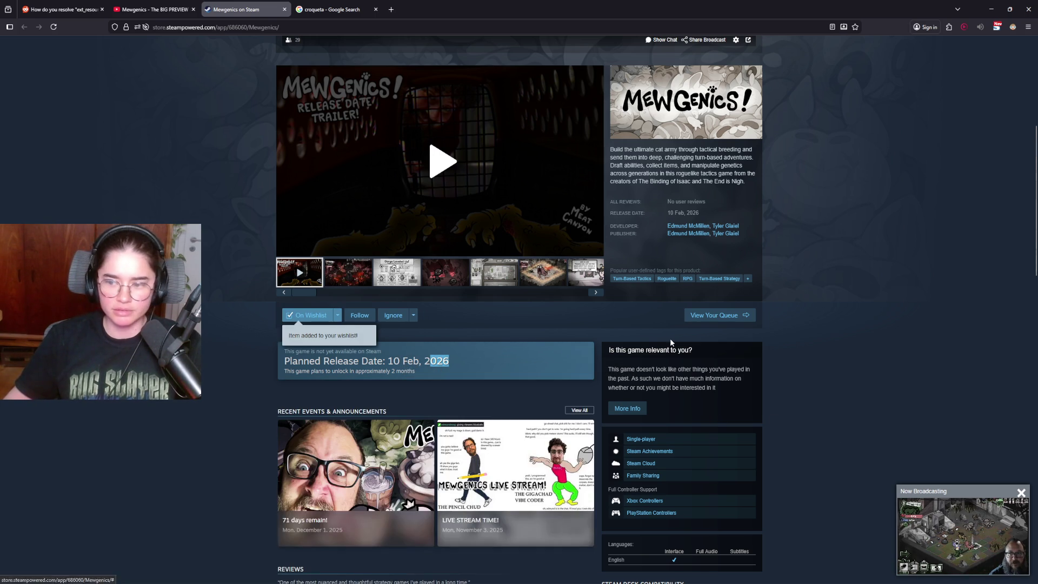
key("alt+Tab")
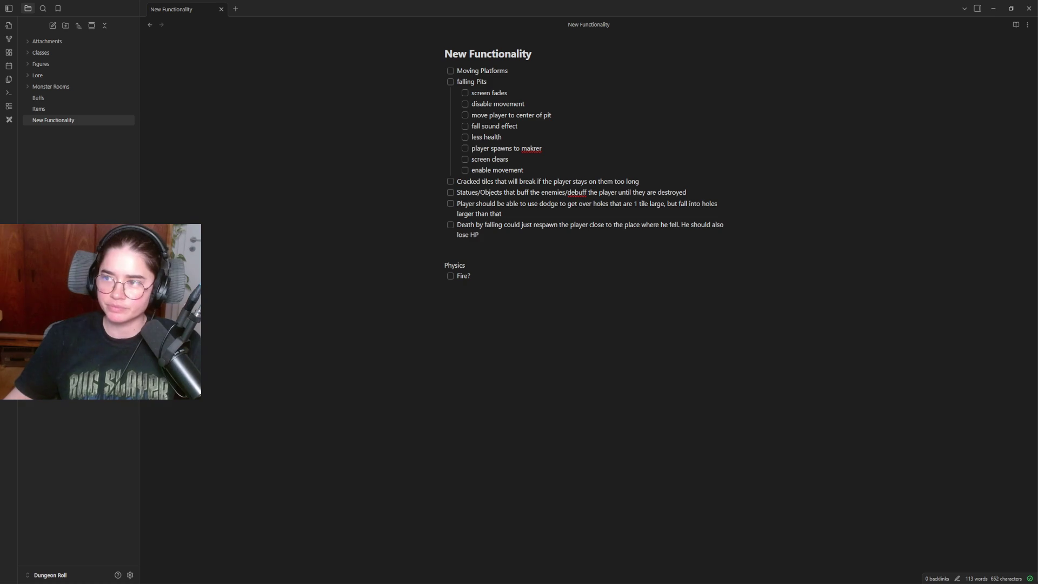
Return from the New Functionality note to the Firefox window showing the Mewgenics preview
key("alt+Tab")
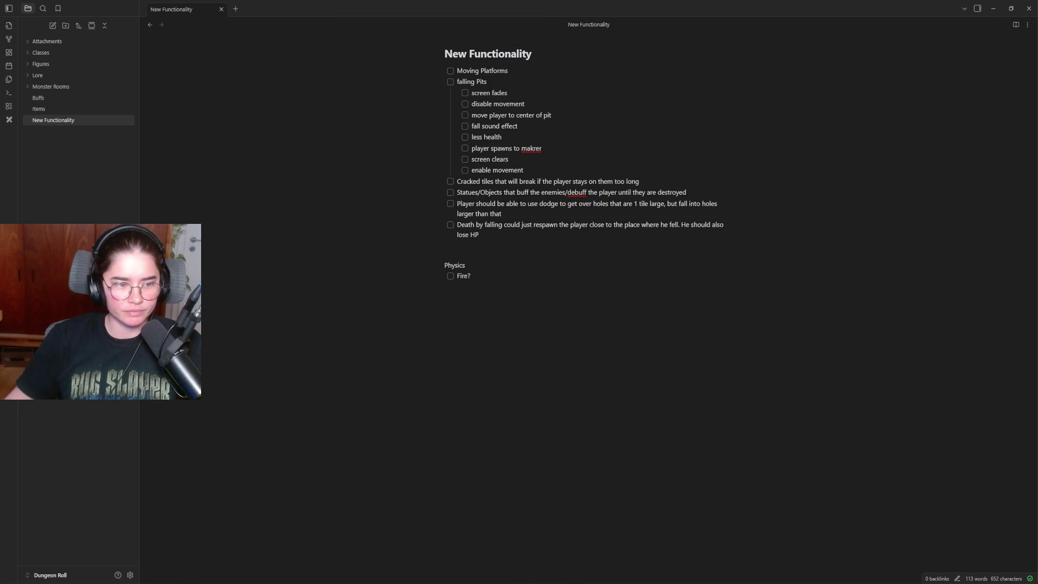
key("alt+Tab")
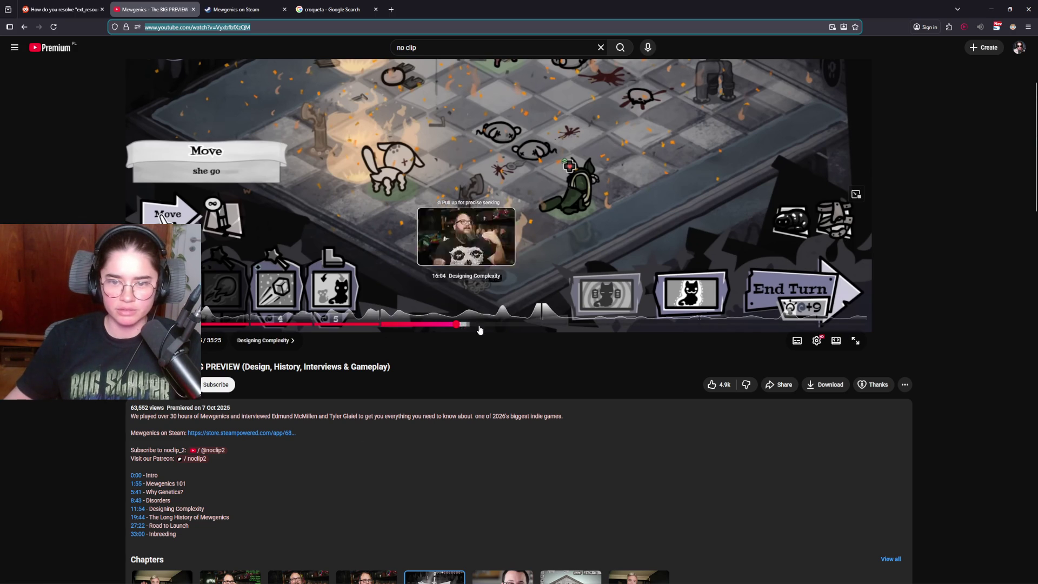
Play the Mewgenics preview full screen, then pause it at 16:05 and exit full screen
left_click(456, 254)
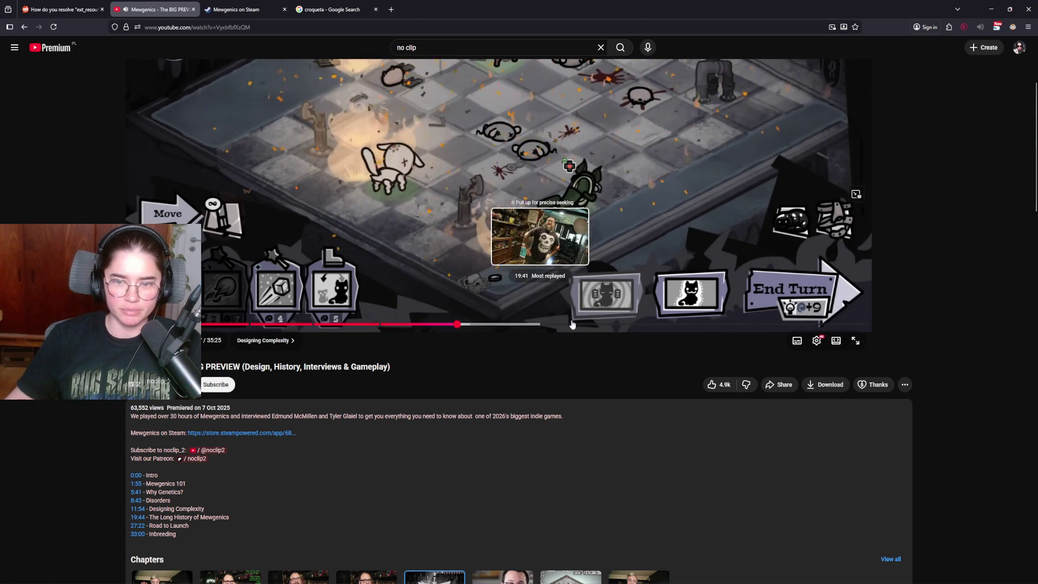
key("f")
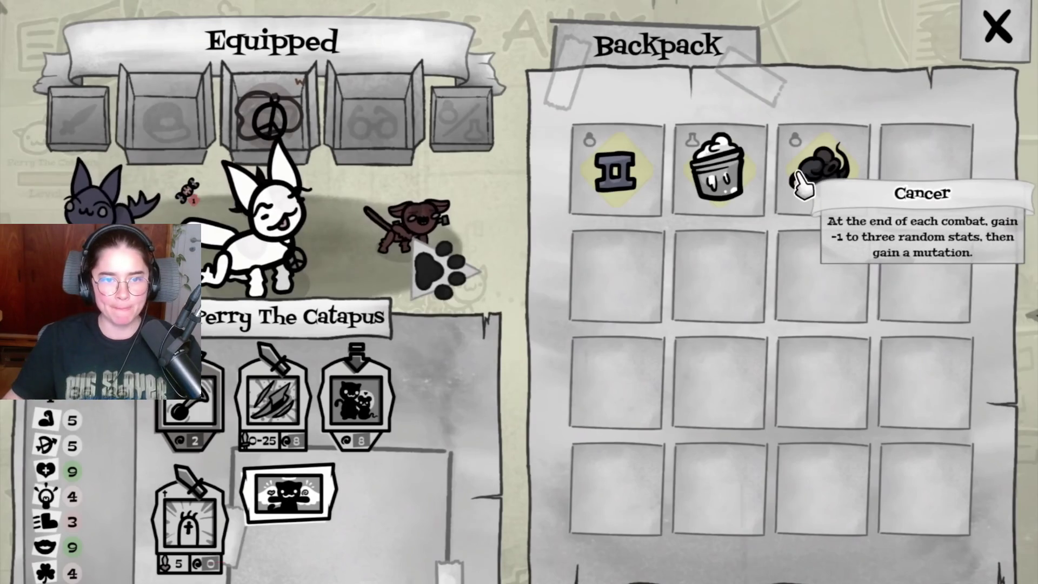
mouse_move(210, 120)
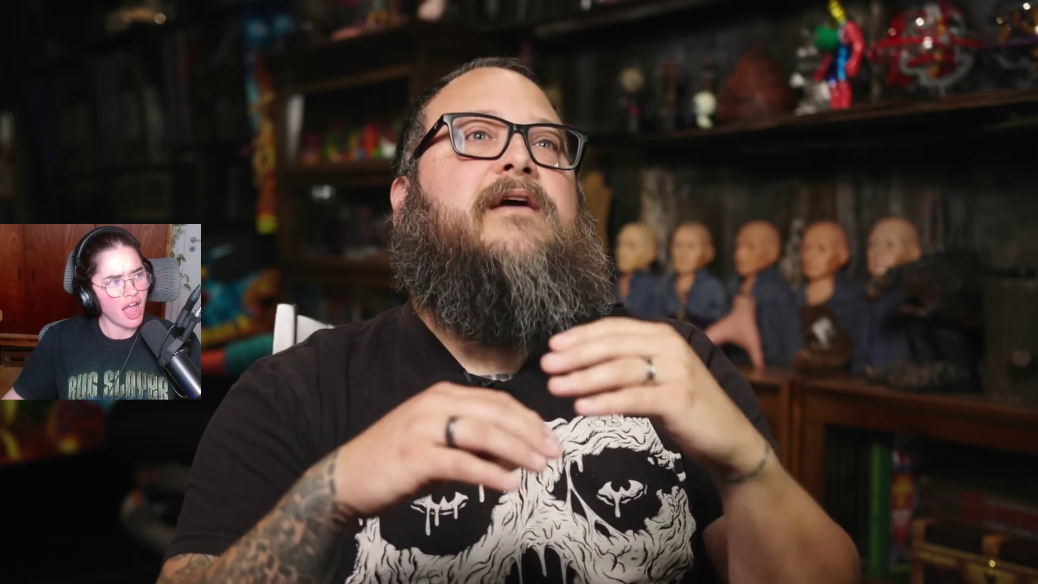
mouse_move(468, 336)
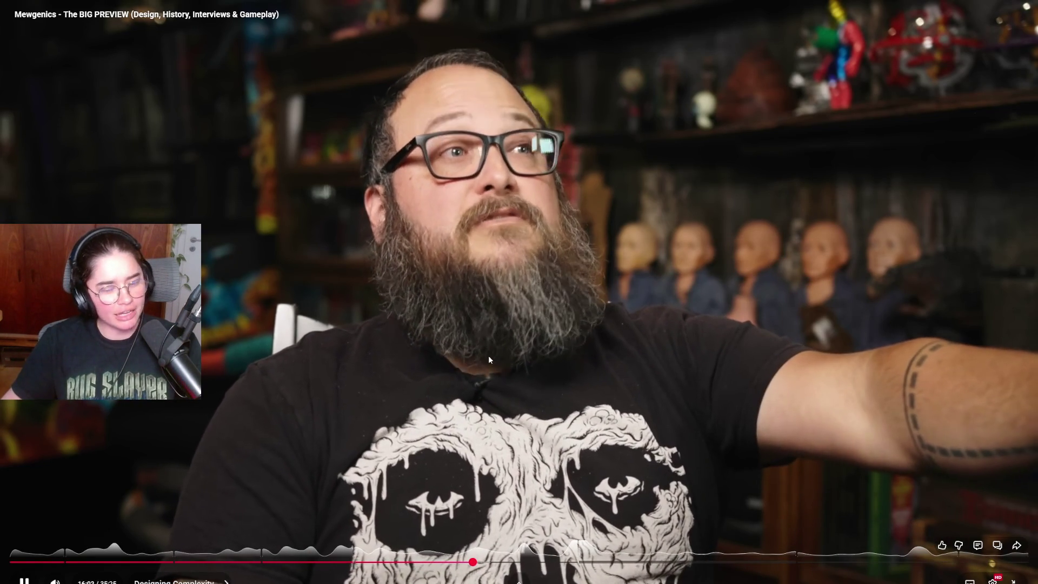
left_click(595, 391)
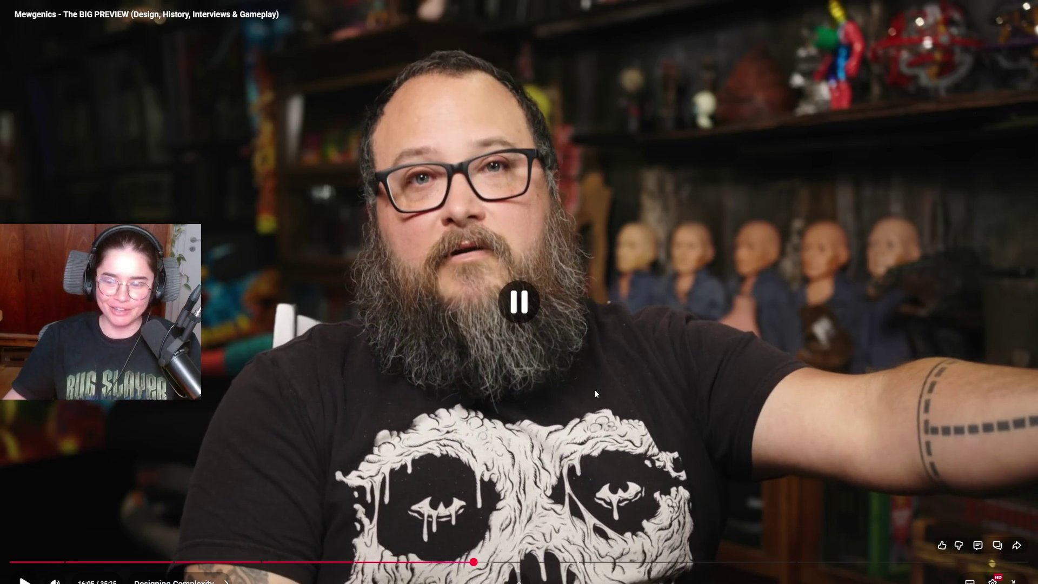
key("Escape")
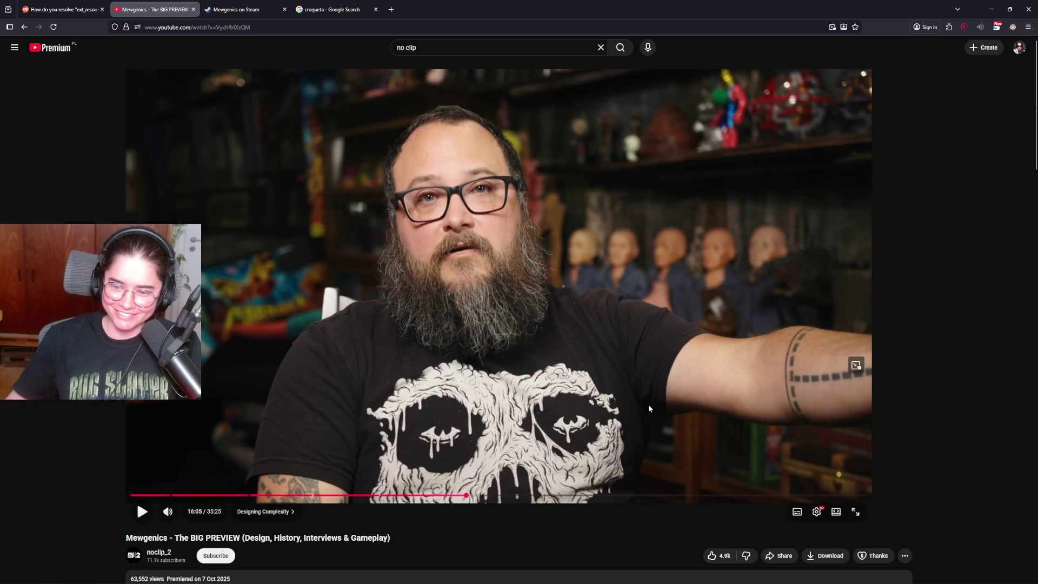
Switch to the 'Mewgenics on Steam' store page tab
left_click(252, 4)
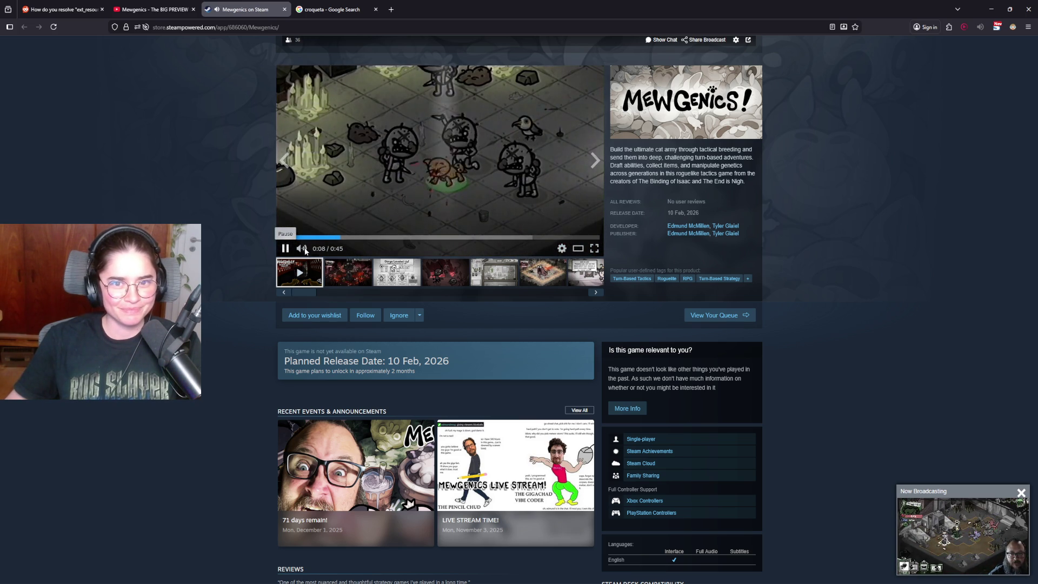
Watch the Mewgenics store trailer full screen, then return to the YouTube preview tab
left_click(593, 250)
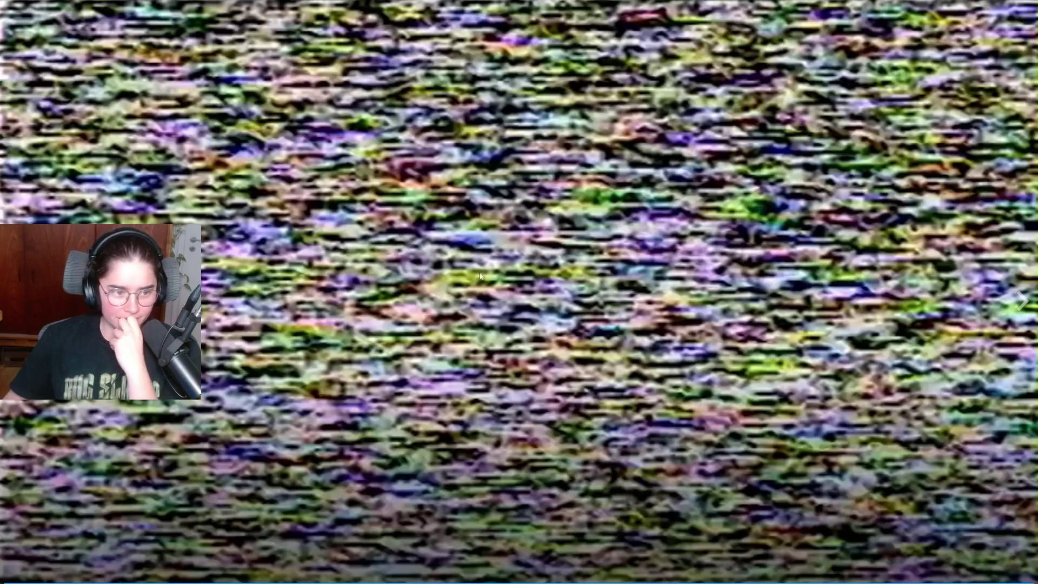
key("Escape")
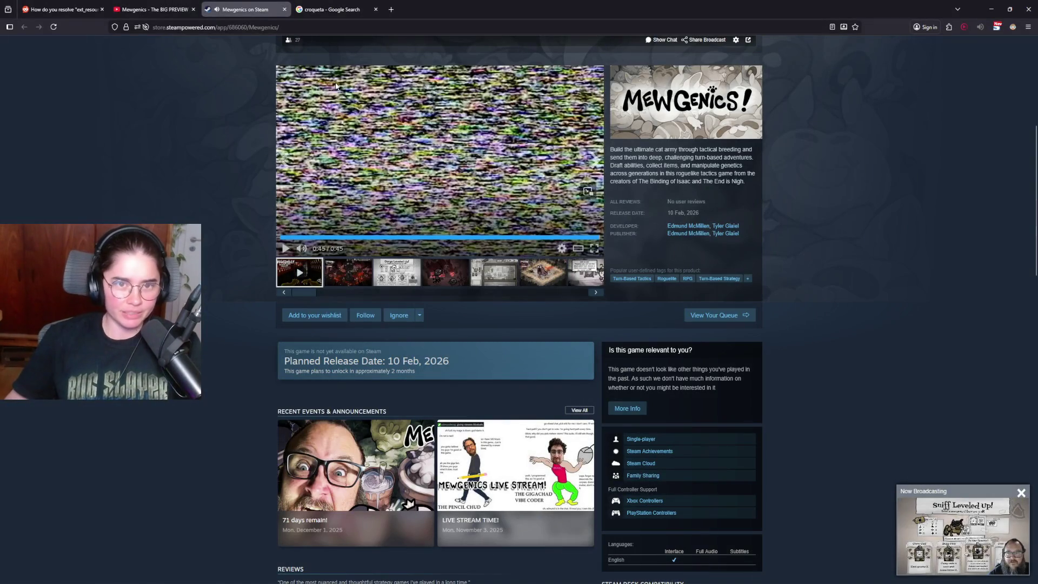
left_click(154, 9)
Scroll down to the 325 comments and briefly highlight part of the first comment
scroll(400, 335, "down", 15)
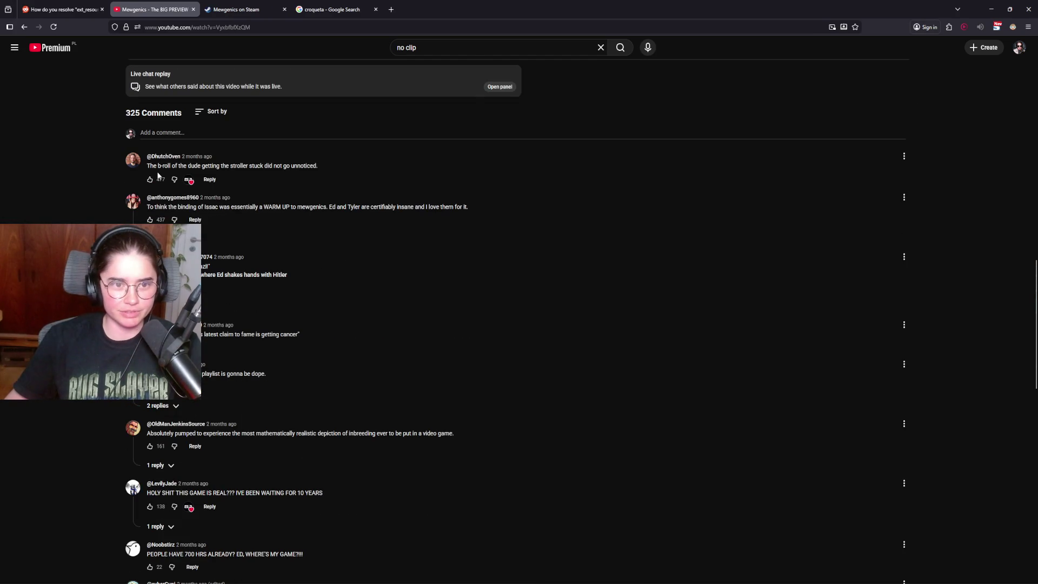
left_click_drag(186, 166, 318, 167)
left_click(205, 169)
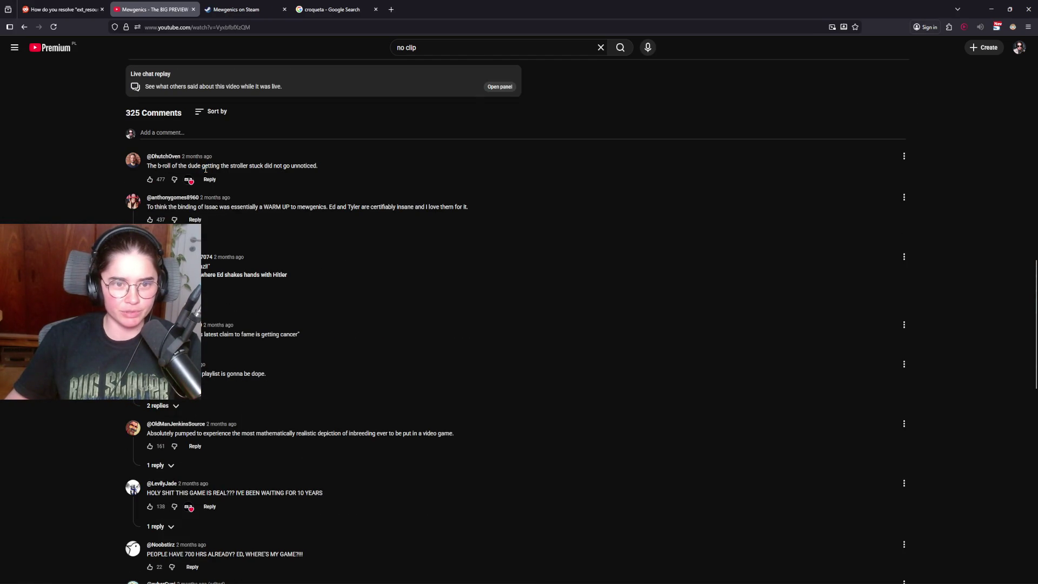
left_click_drag(208, 167, 274, 169)
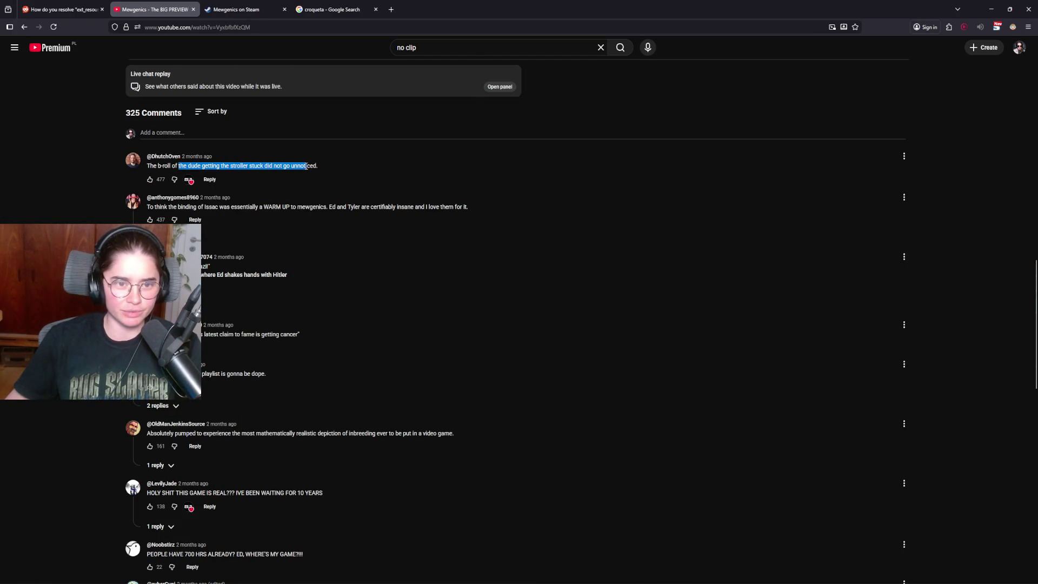
left_click_drag(154, 198, 326, 208)
left_click(356, 216)
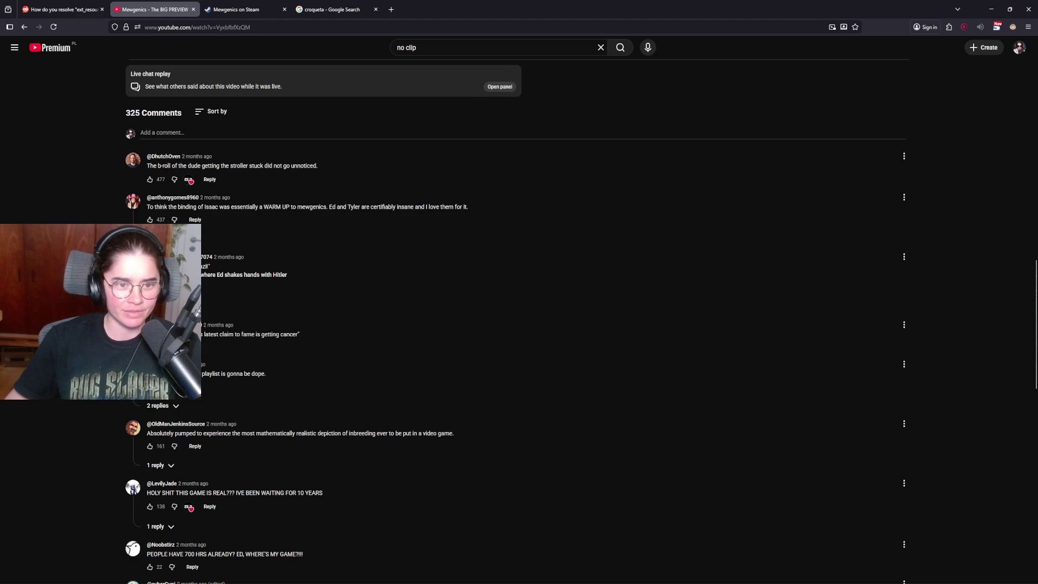
left_click_drag(195, 274, 295, 283)
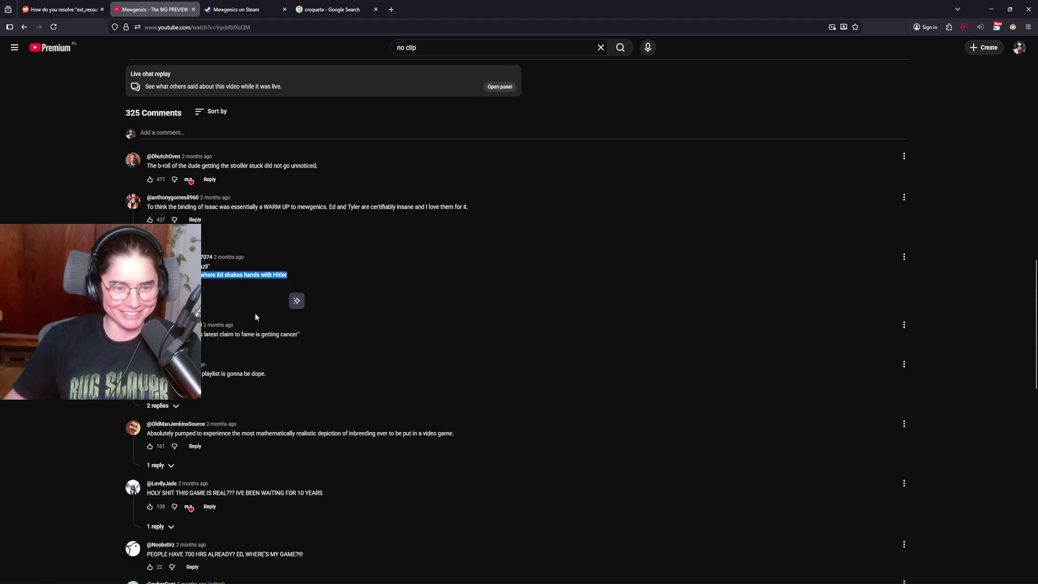
left_click(294, 299)
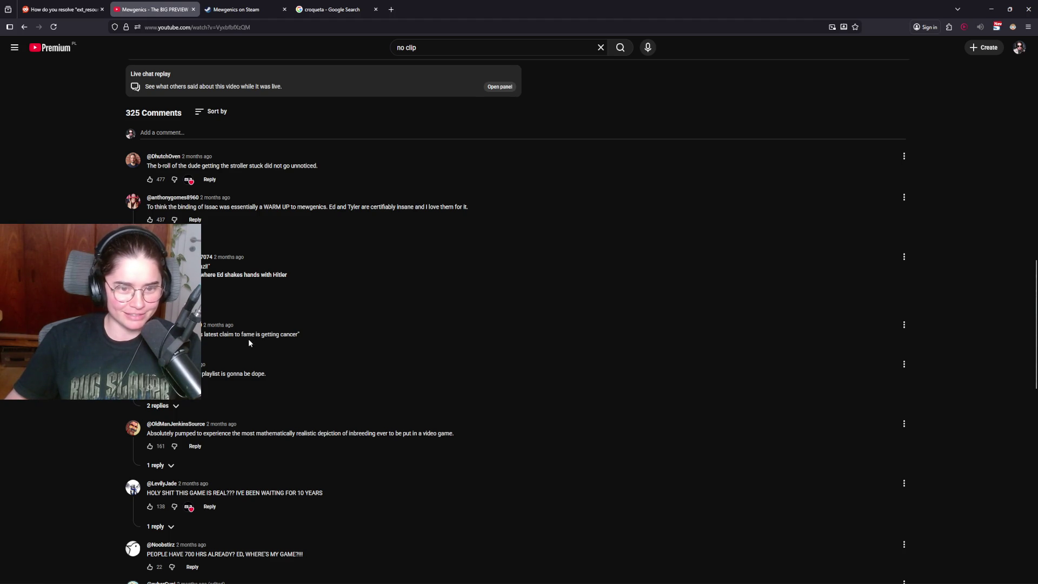
scroll(288, 342, "down", 2)
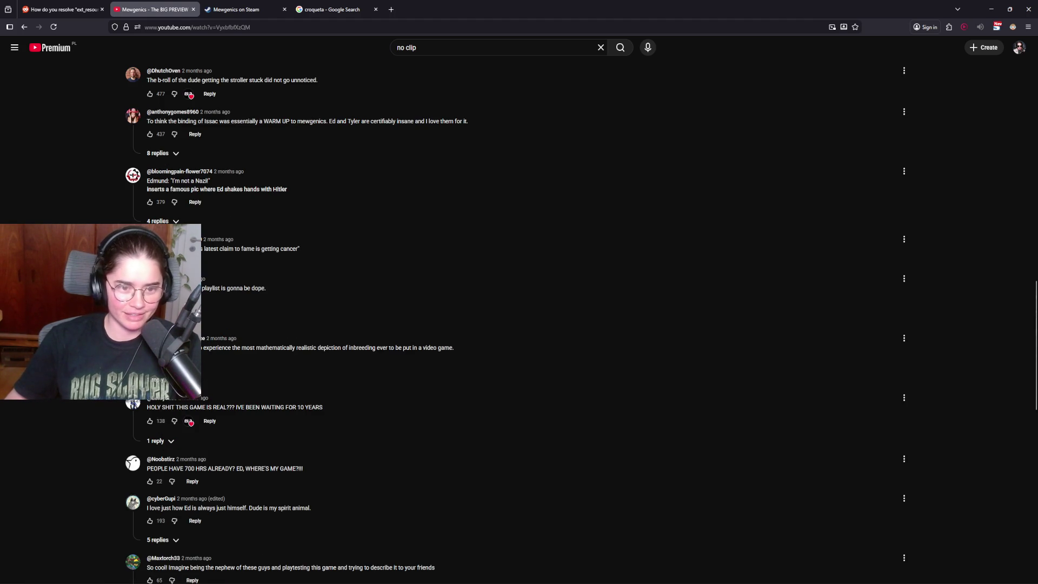
scroll(219, 319, "down", 2)
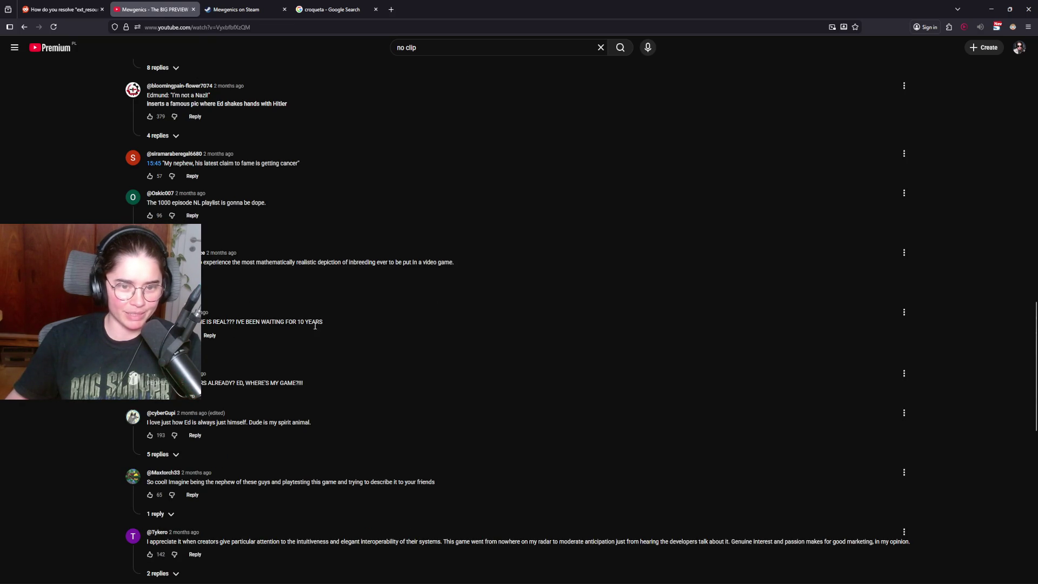
scroll(225, 367, "down", 1)
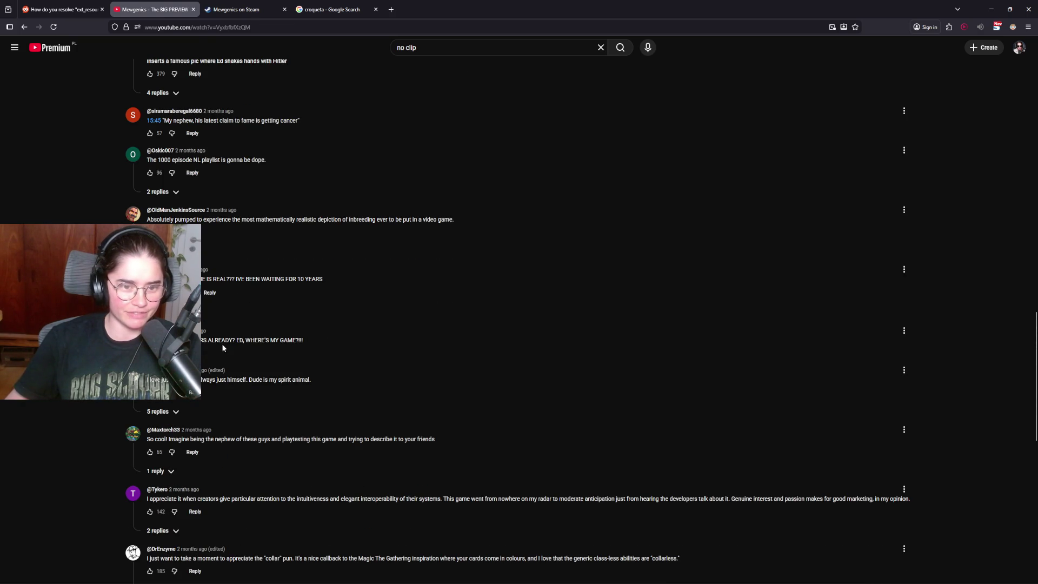
scroll(307, 349, "down", 1)
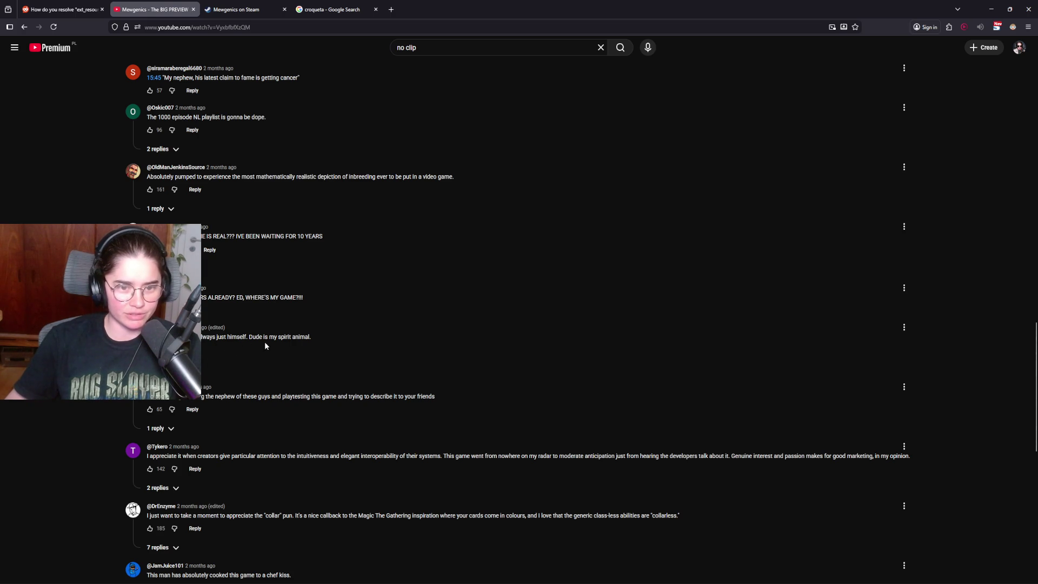
scroll(265, 345, "down", 1)
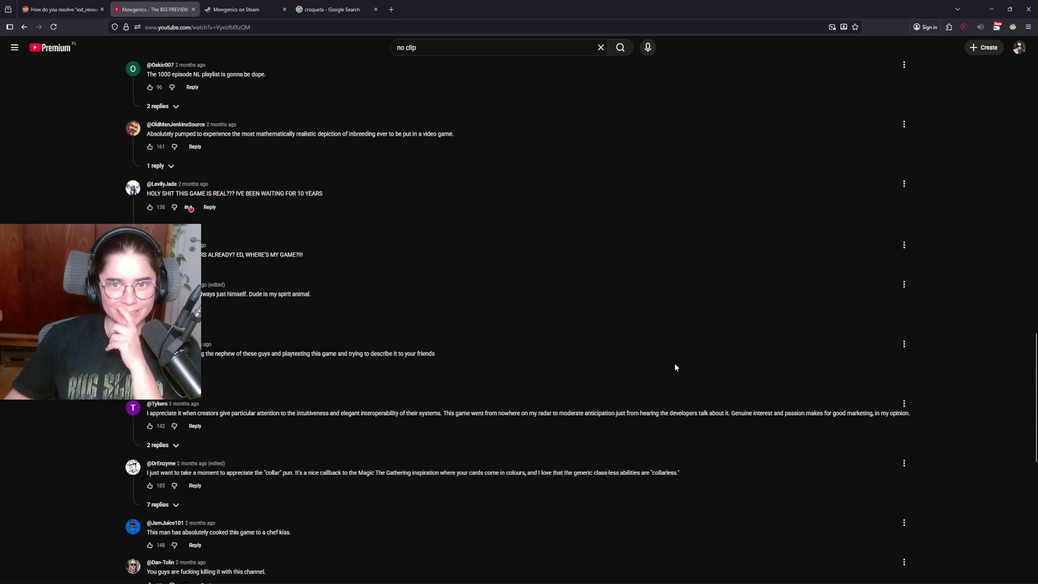
scroll(617, 346, "up", 4)
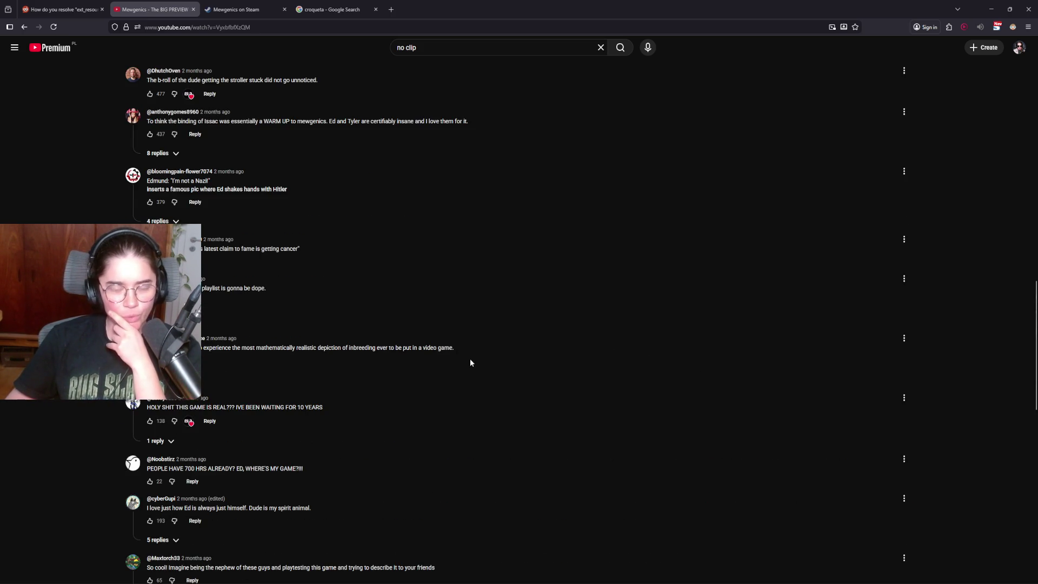
mouse_move(454, 351)
left_mouse_down()
mouse_move(203, 349)
mouse_move(492, 360)
left_mouse_up()
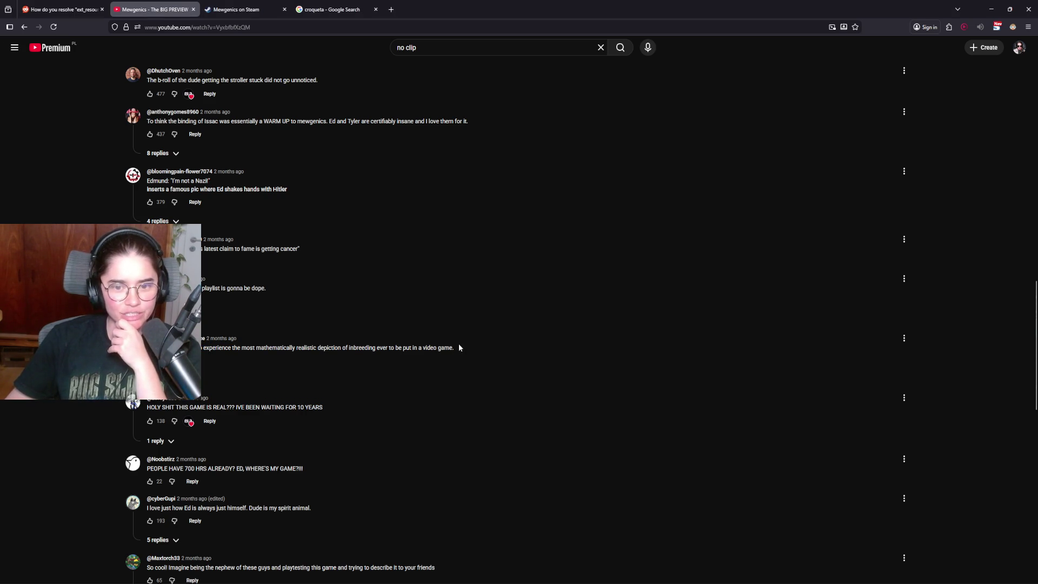
scroll(452, 365, "up", 5)
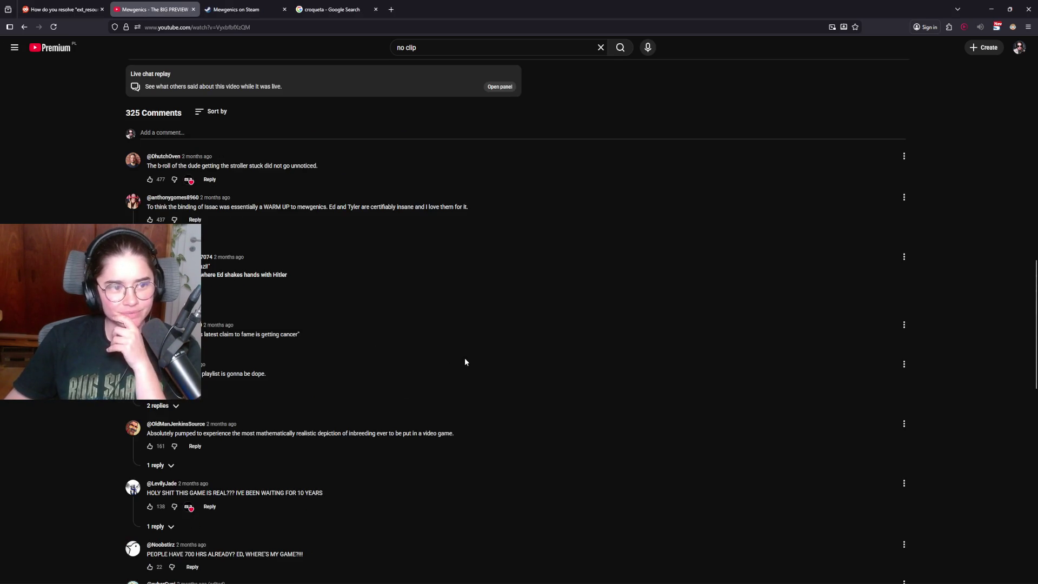
Scroll up past the expanded chapter list until the Mewgenics preview player is fully visible
scroll(448, 361, "up", 8)
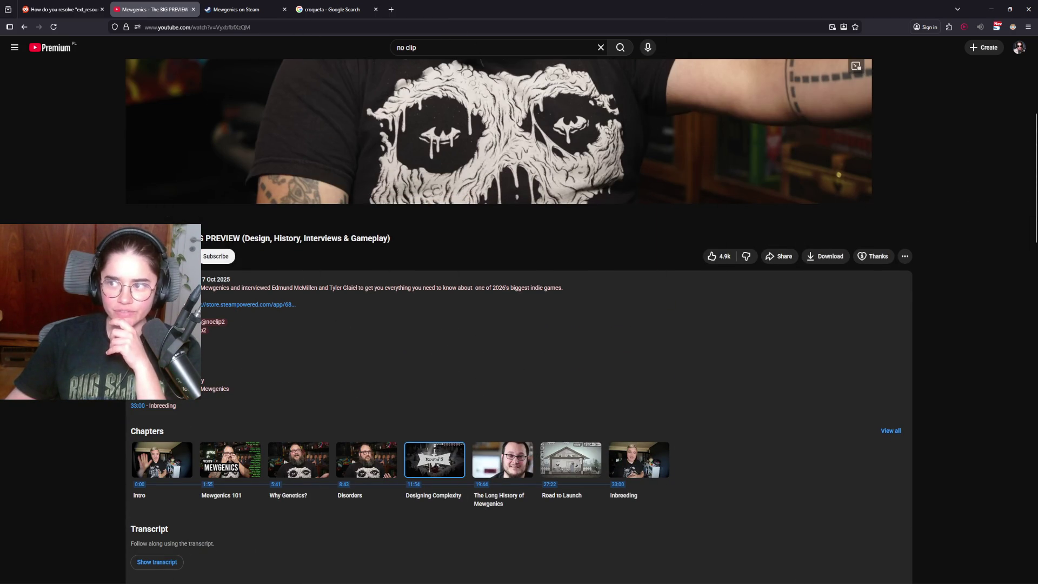
scroll(352, 273, "up", 3)
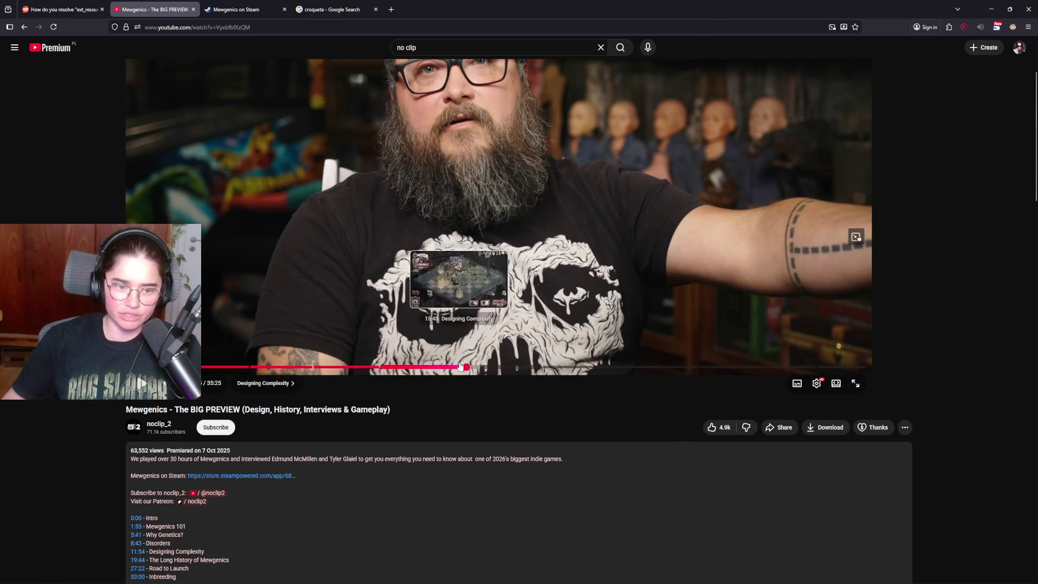
scroll(479, 386, "up", 1)
Resume the Mewgenics preview full screen and pause it at 16:40 on Leps at 18/24 health
left_click(461, 368)
left_click(855, 426)
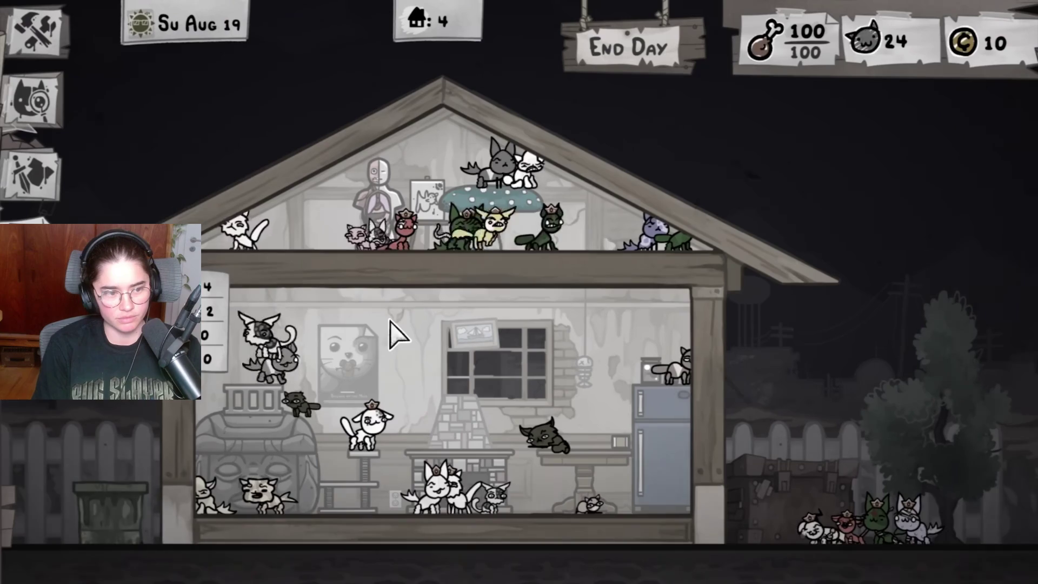
mouse_move(811, 514)
left_mouse_down()
mouse_move(465, 373)
mouse_move(468, 427)
left_mouse_up()
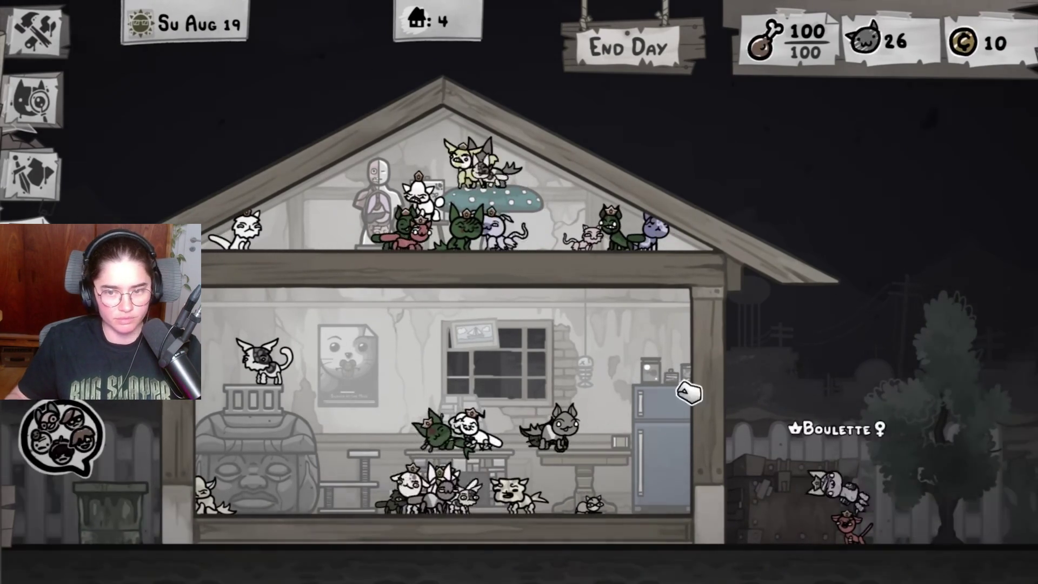
mouse_move(631, 350)
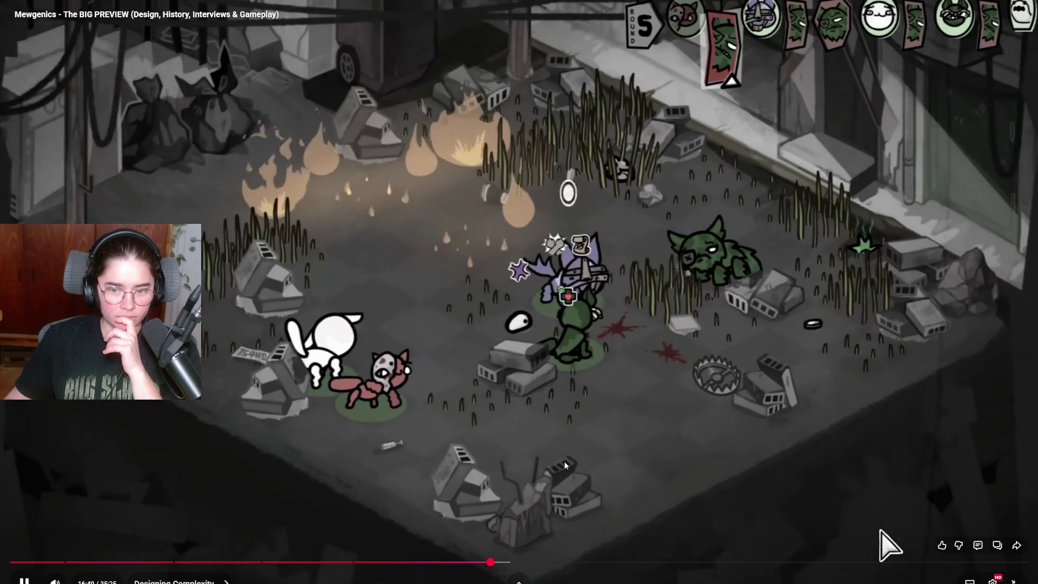
key("space")
Exit full screen back to the watch page with the preview still paused at 16:40
left_click(1013, 580)
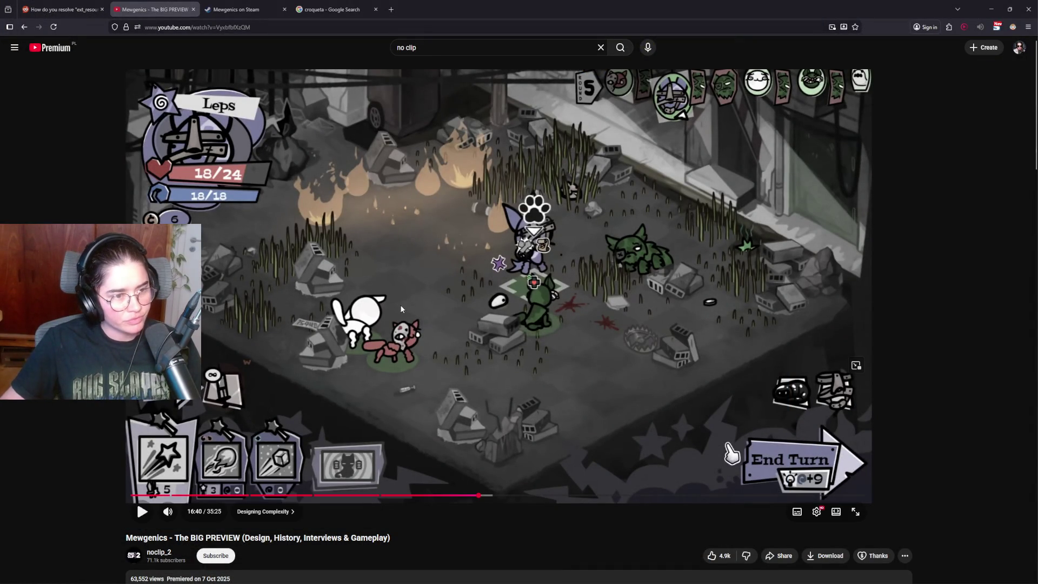
left_click(323, 295)
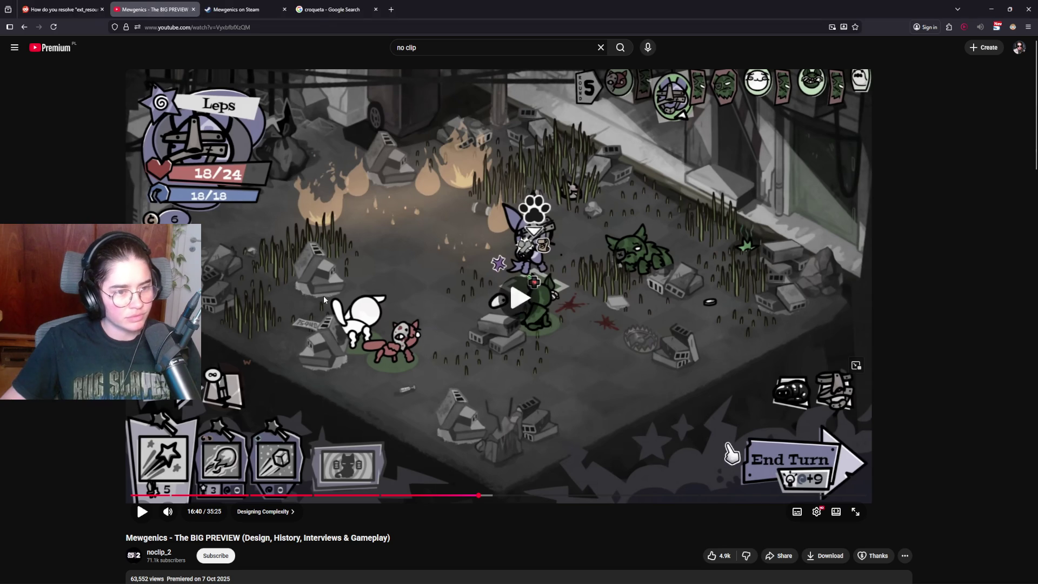
Resume the preview and double-click the player to watch it full screen past 17:28
left_click(324, 295)
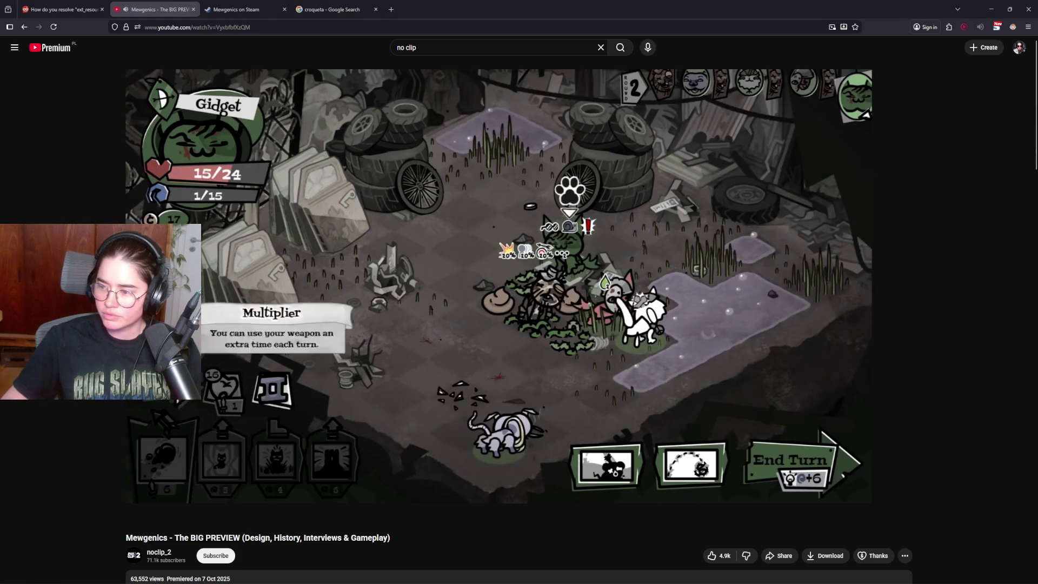
double_click(607, 414)
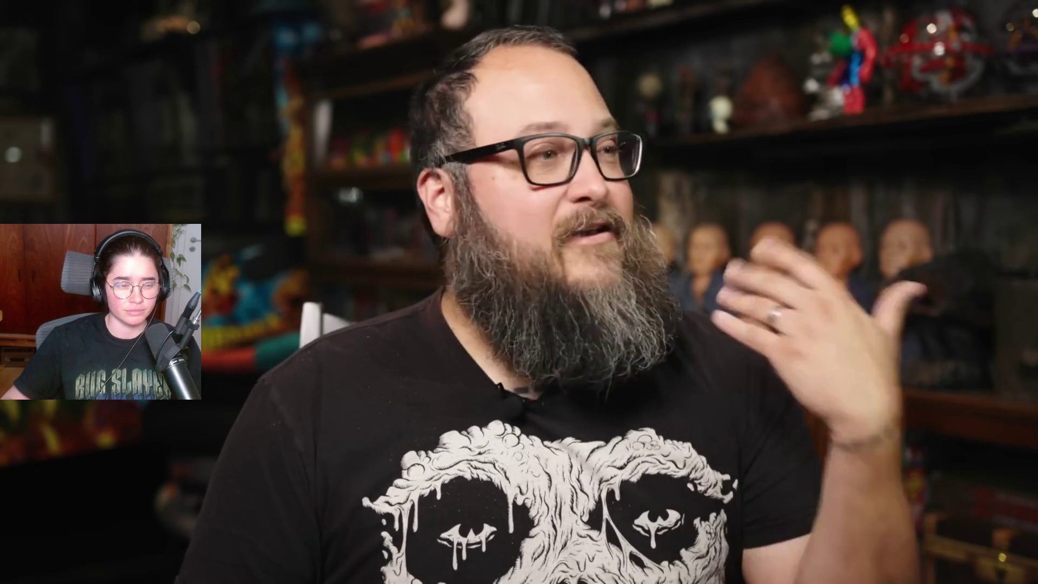
mouse_move(528, 382)
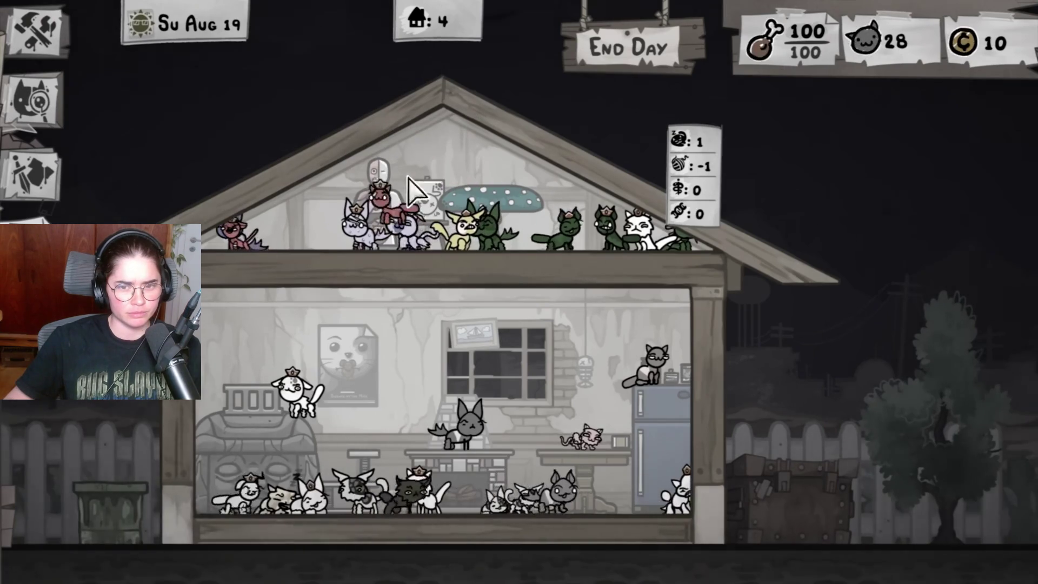
Pause the Mewgenics developer-interview video in full screen, then leave full-screen mode
left_click(651, 56)
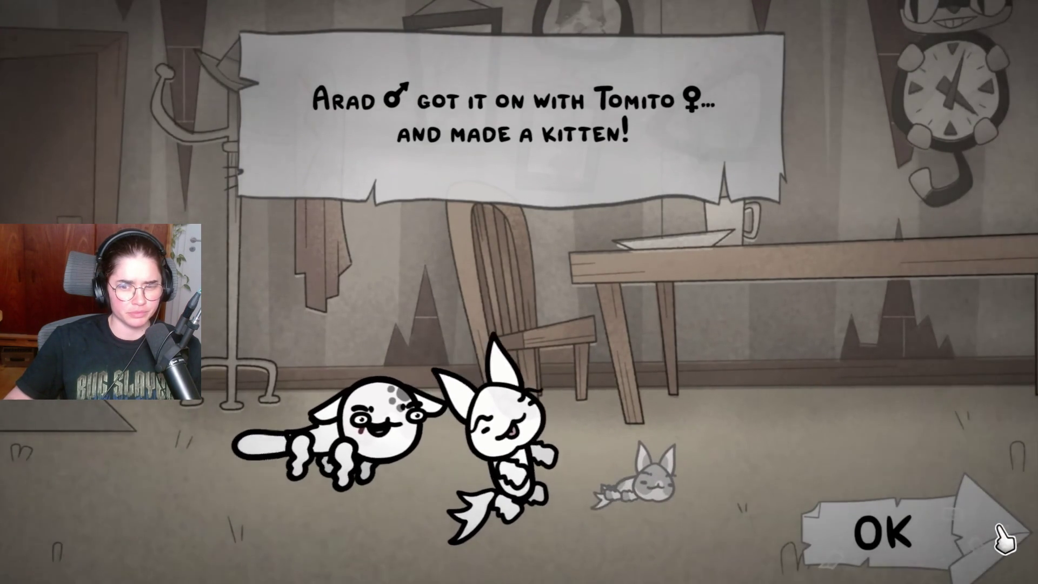
left_click(1005, 540)
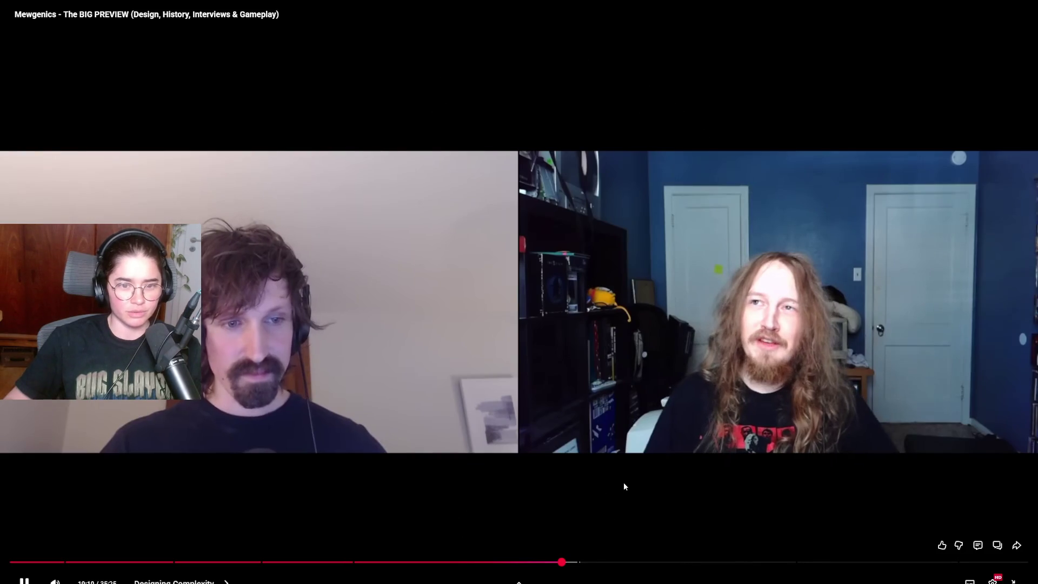
left_click(624, 482)
double_click(689, 462)
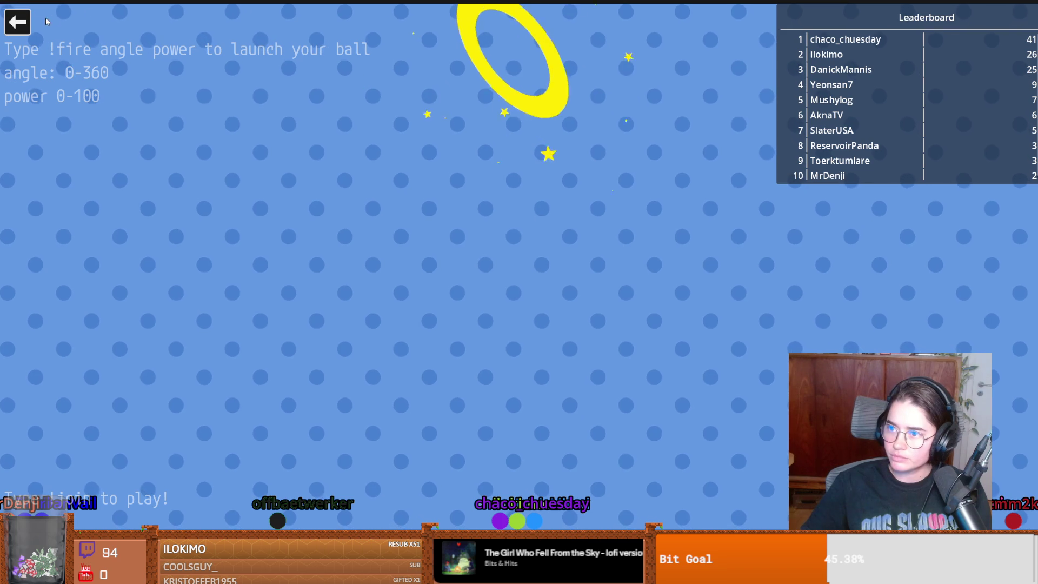
Go back to the minigame picker listing Jackie's Lemmings, Cannon, notWorms and Space Shooter
left_click(22, 24)
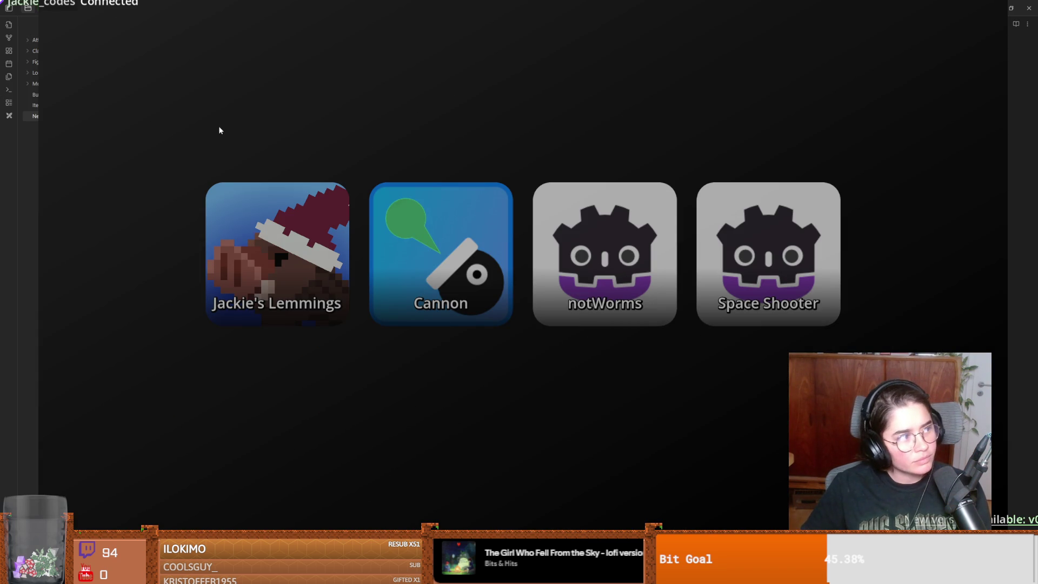
Start Jackie's Lemmings, launch Cannon, then close Cannon so Lemmings keeps running
left_click(232, 206)
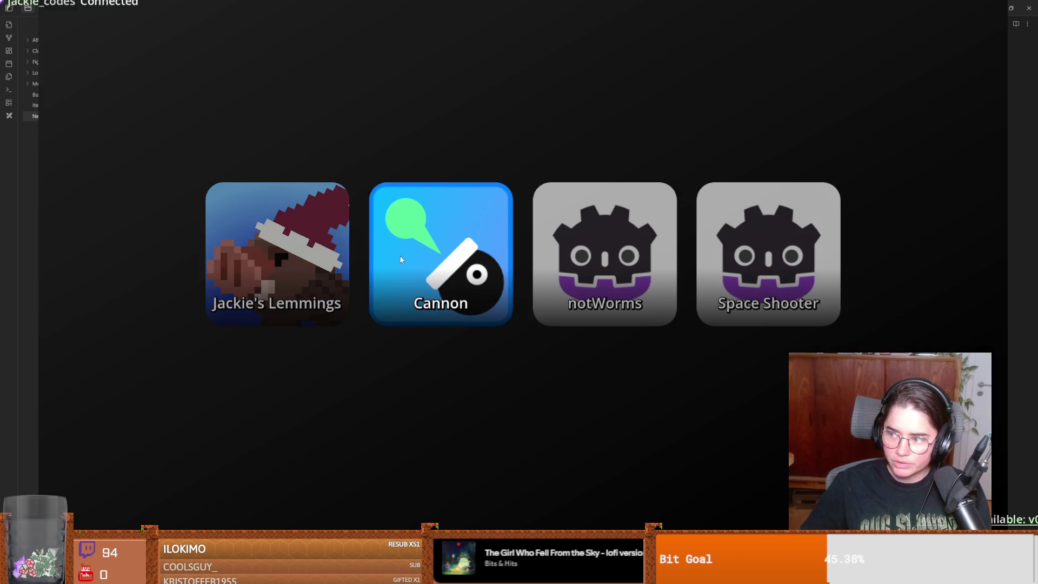
left_click(400, 255)
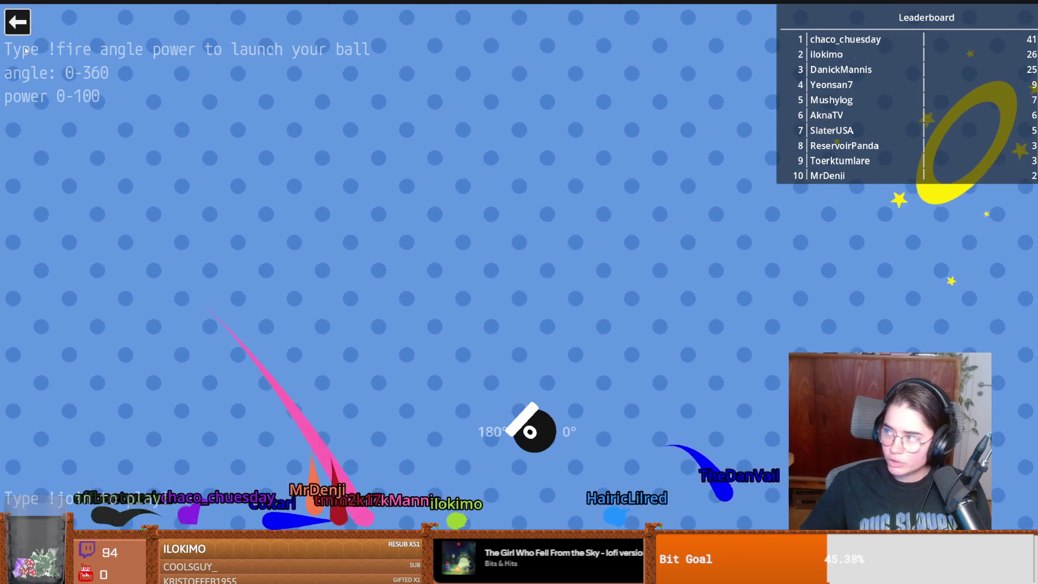
left_click(15, 24)
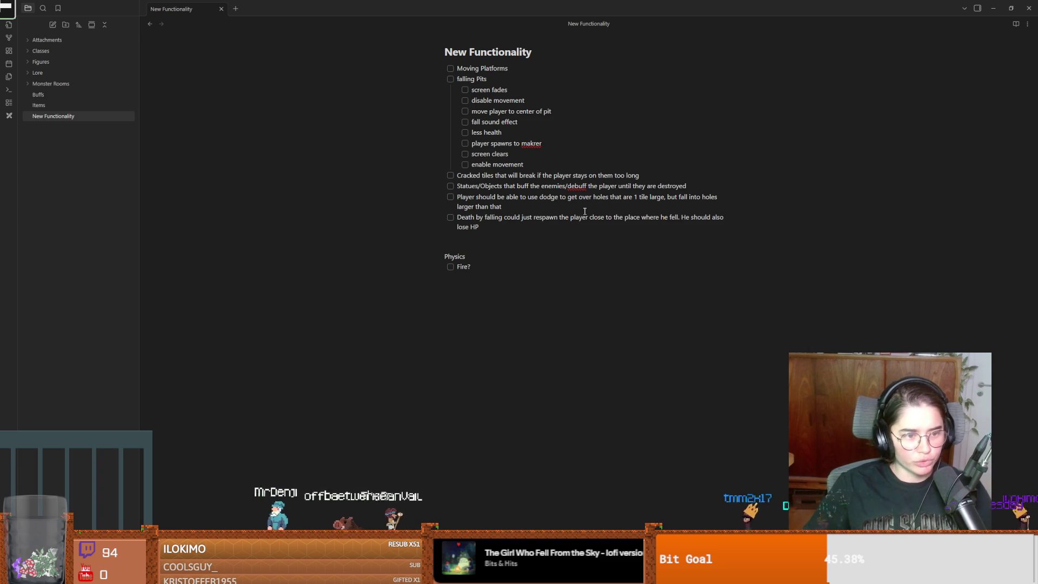
Edit the note line above Physics, float the note window smaller, then place a room tile
left_click(514, 248)
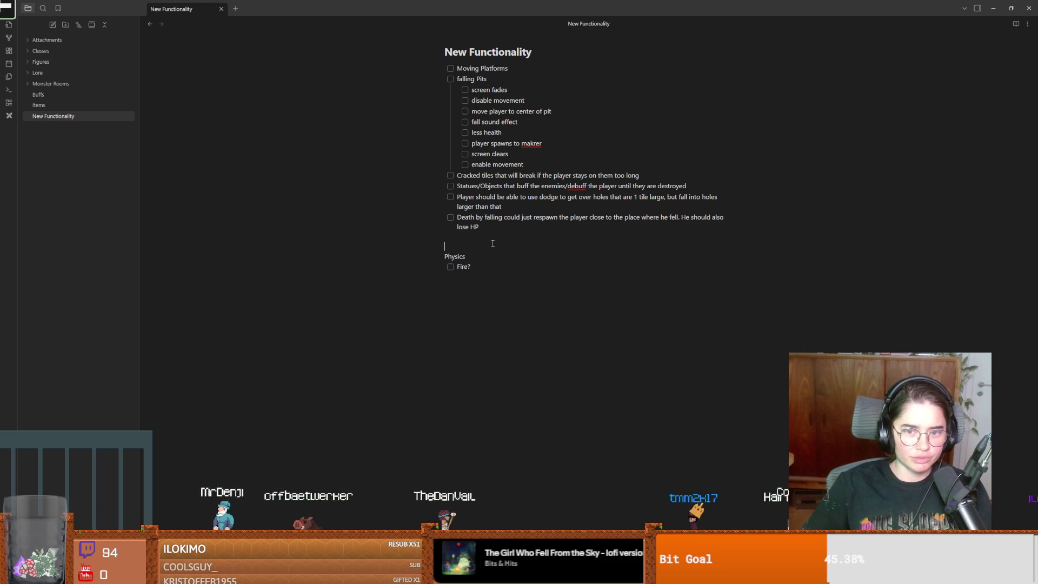
double_click(326, 12)
left_click_drag(402, 72, 397, 91)
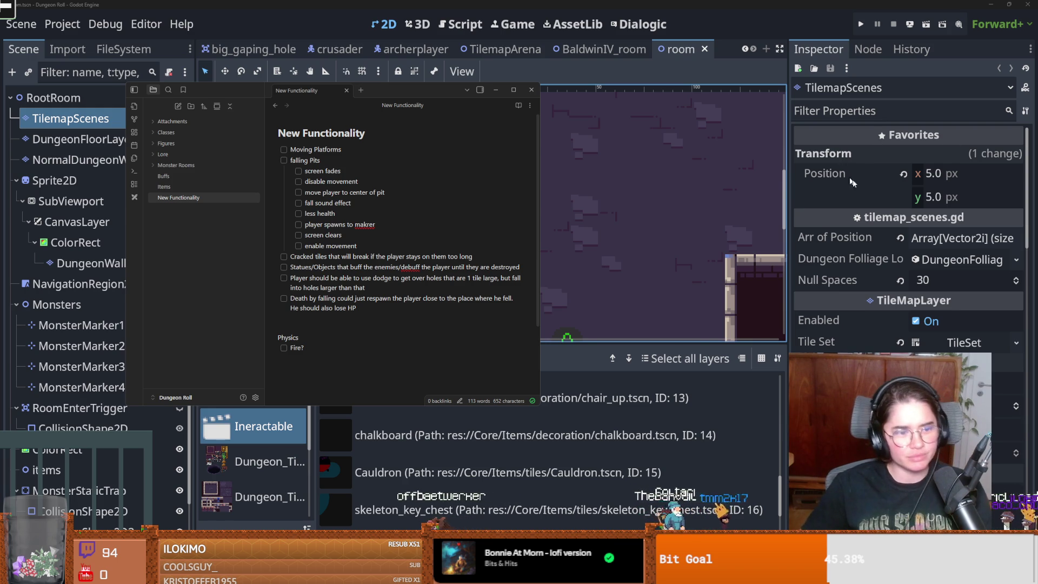
left_click(749, 167)
Save the Dungeon Roll room scene repeatedly while zooming around the tilemap
scroll(605, 177, "down", 3)
scroll(424, 206, "up", 2)
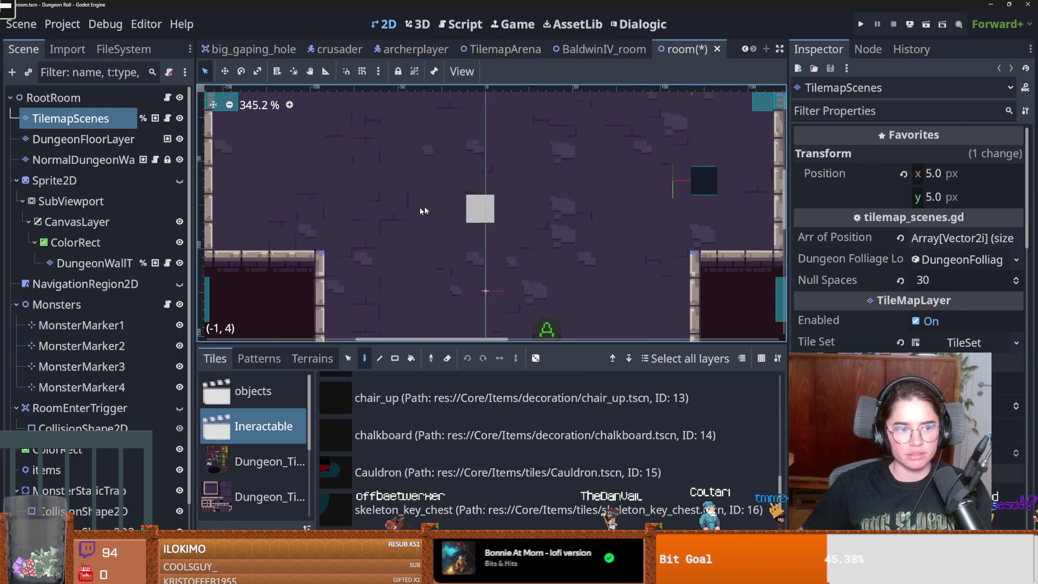
key("ctrl+s")
scroll(459, 186, "down", 1)
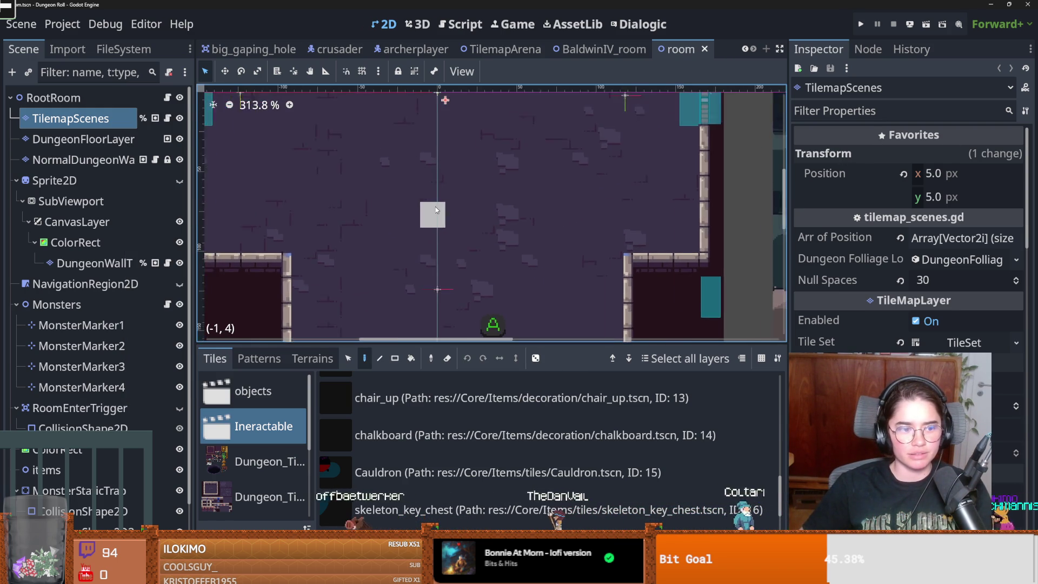
scroll(435, 207, "down", 2)
scroll(294, 233, "down", 1)
scroll(338, 221, "up", 2)
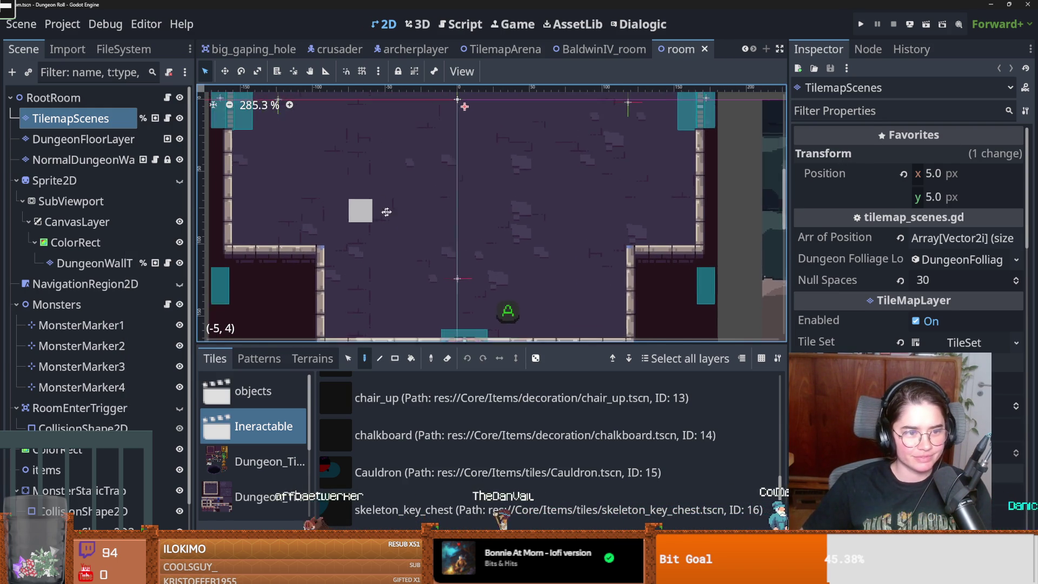
key("ctrl+s")
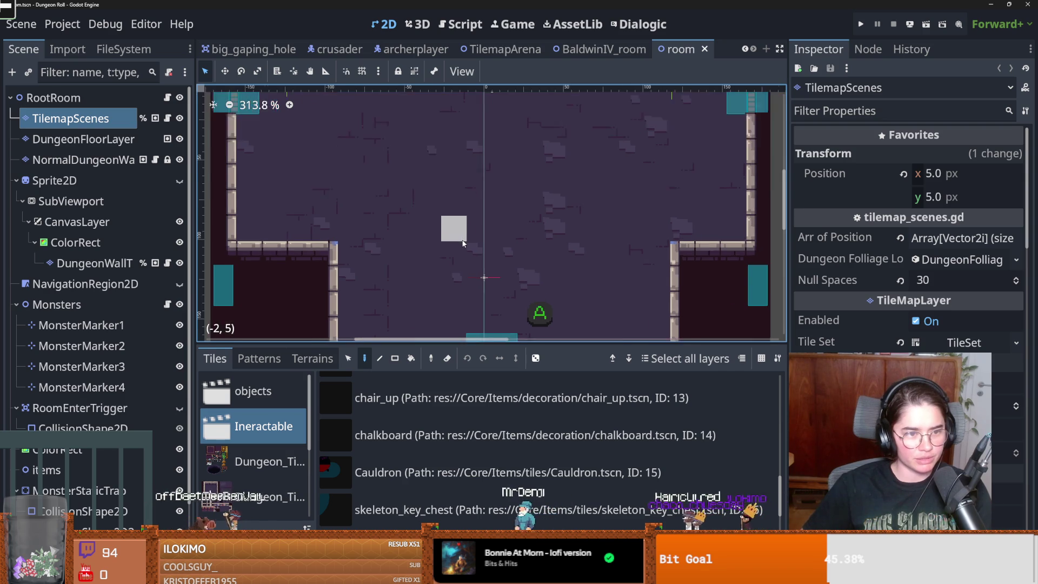
scroll(465, 227, "down", 3)
scroll(463, 243, "up", 1)
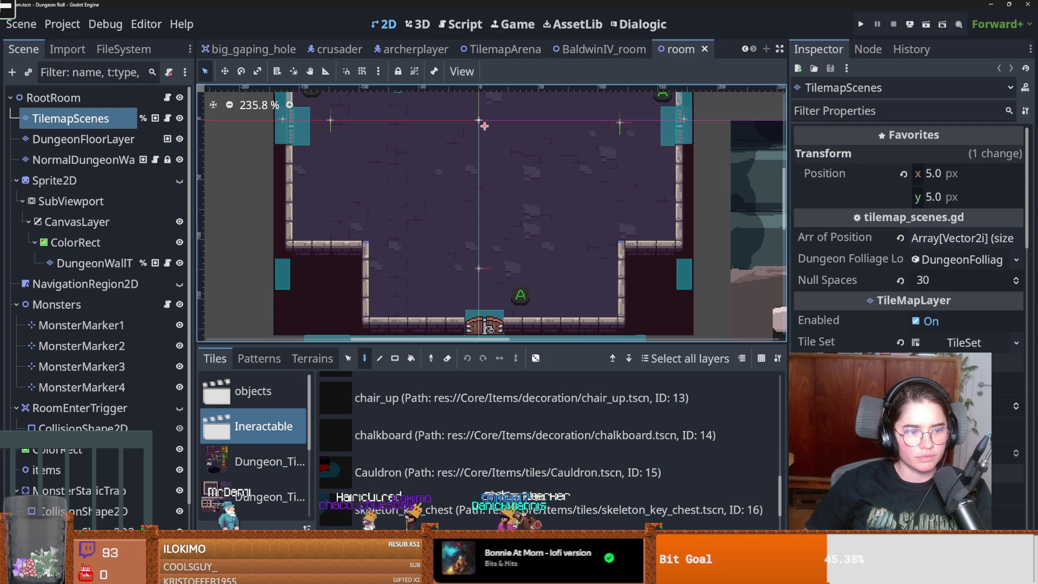
key("ctrl+s")
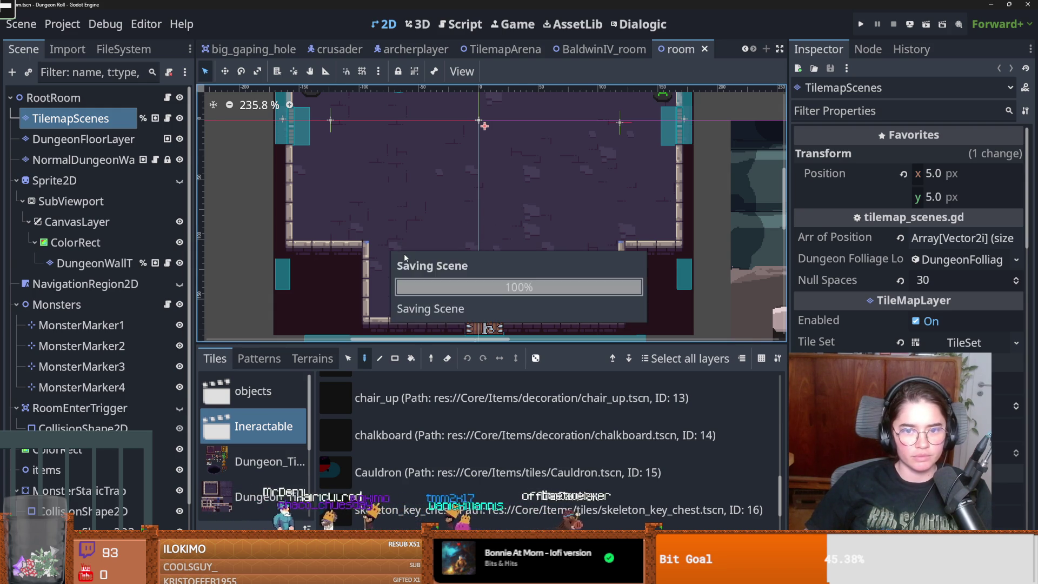
scroll(411, 259, "down", 2)
scroll(436, 282, "down", 2)
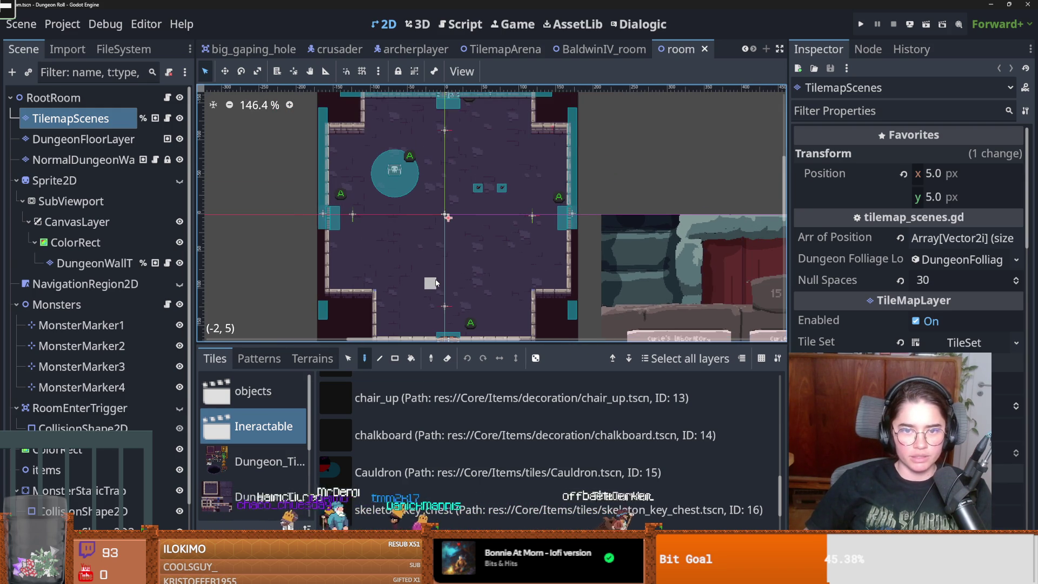
scroll(436, 283, "up", 2)
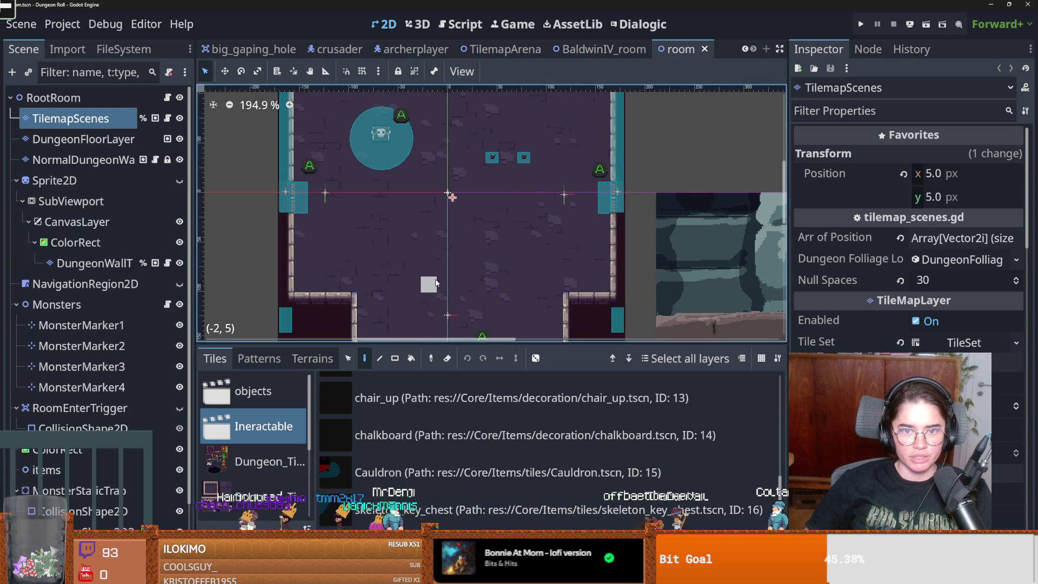
key("ctrl+s")
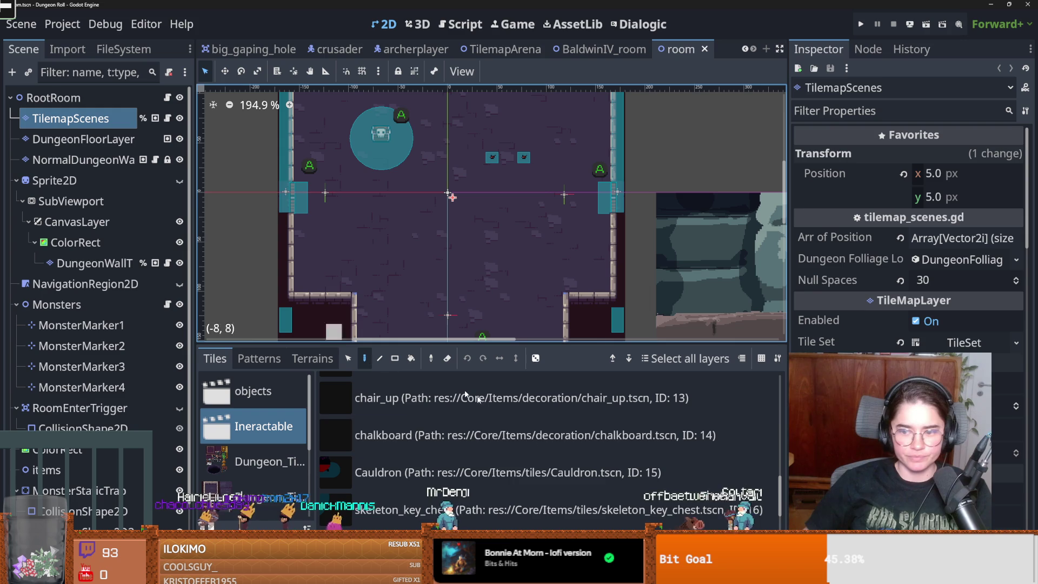
Glance at the New Functionality notes, then return and switch to the crusader scene
key("alt+Tab")
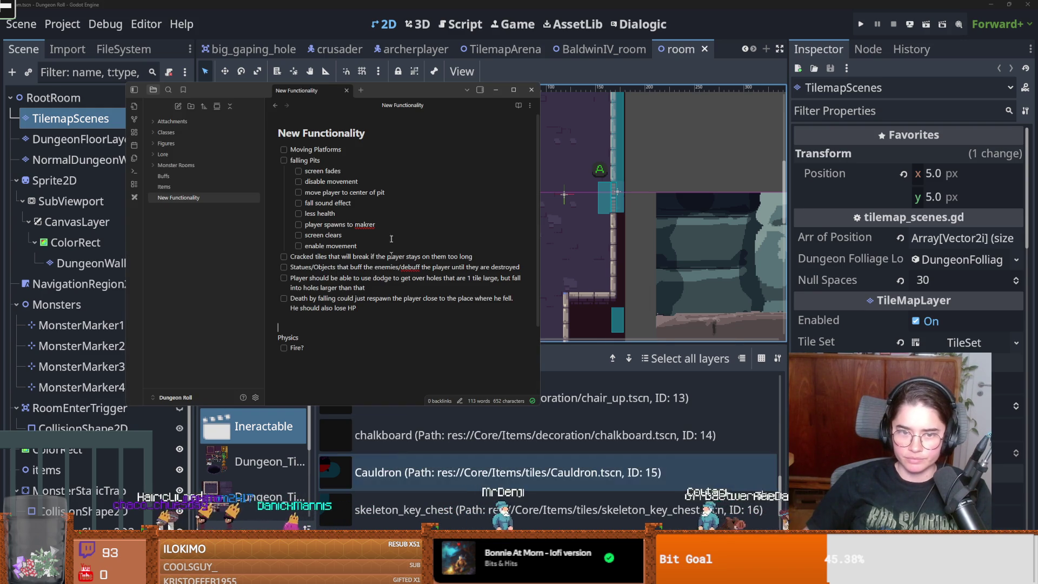
key("alt+Tab")
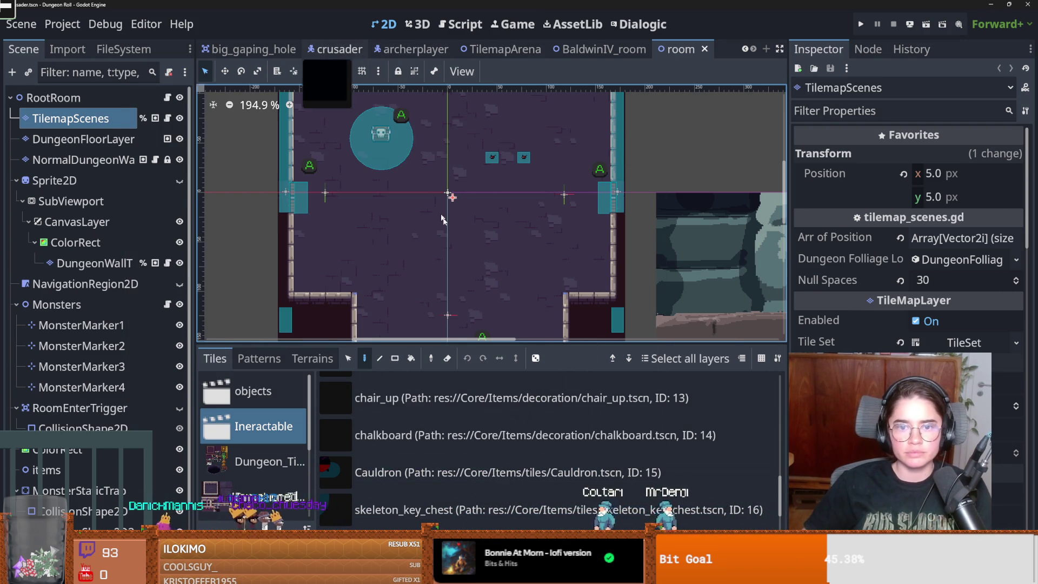
left_click(339, 49)
Open crusader.gd and the PlayerCharacter script it extends
left_click(462, 24)
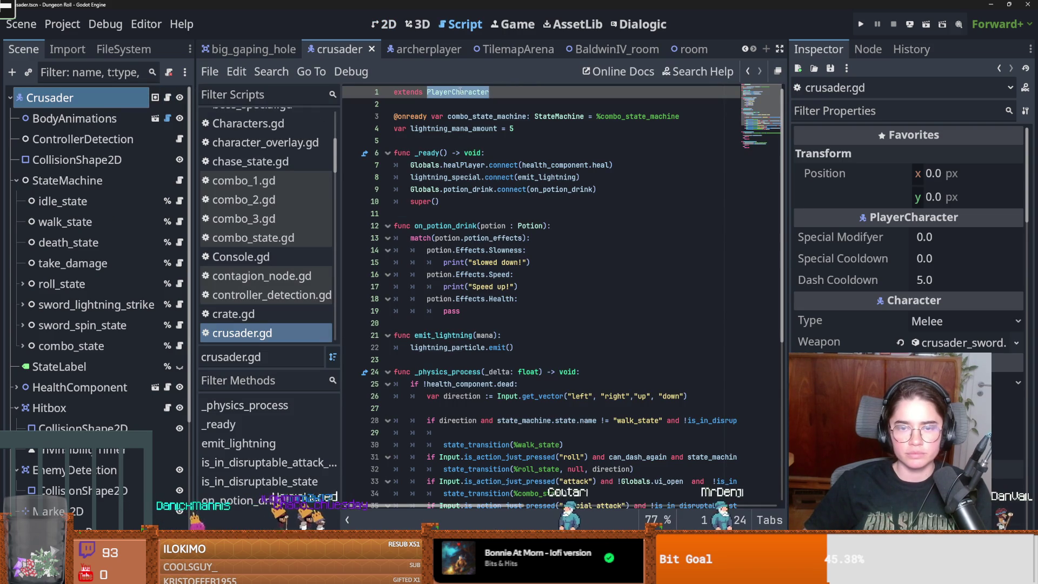
left_click(460, 92, "ctrl")
scroll(533, 236, "down", 2)
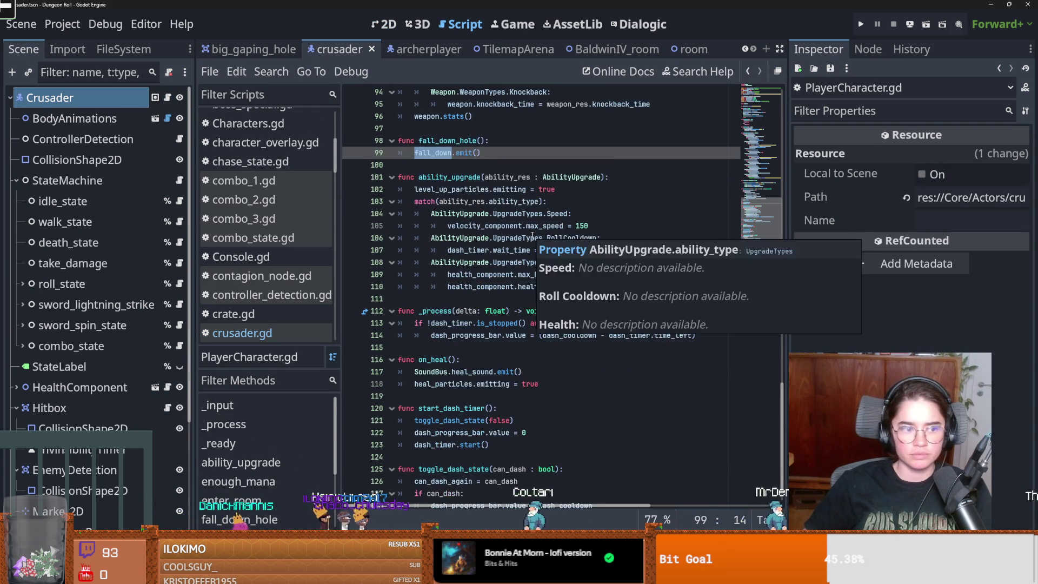
scroll(532, 237, "up", 1)
Insert 'Globals.ui_open = true' above fall_down.emit() via autocomplete and save
key("ctrl+shift+Return")
type("G")
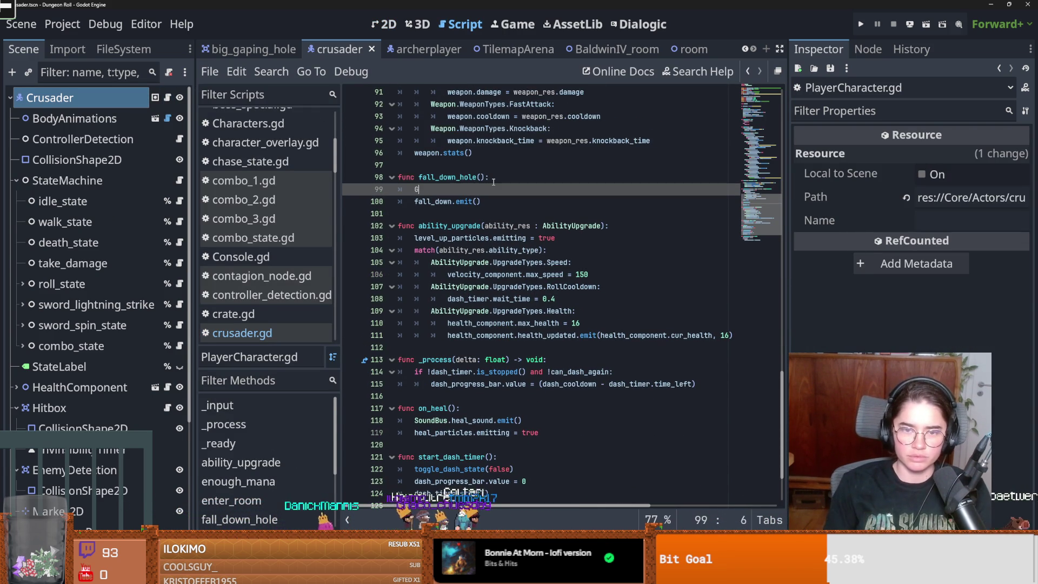
type("lobals.ui")
key("Return")
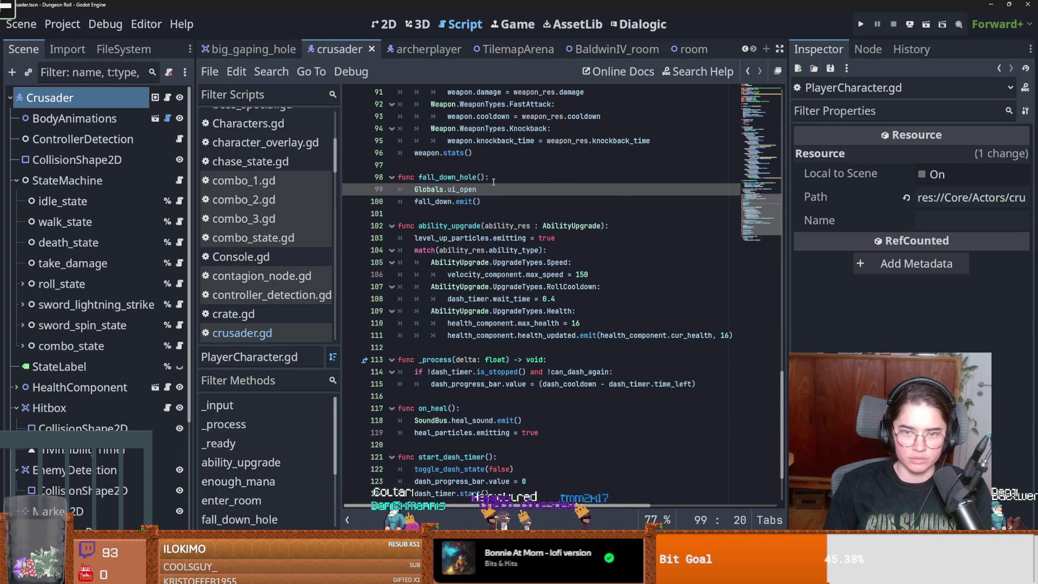
key("ctrl+z")
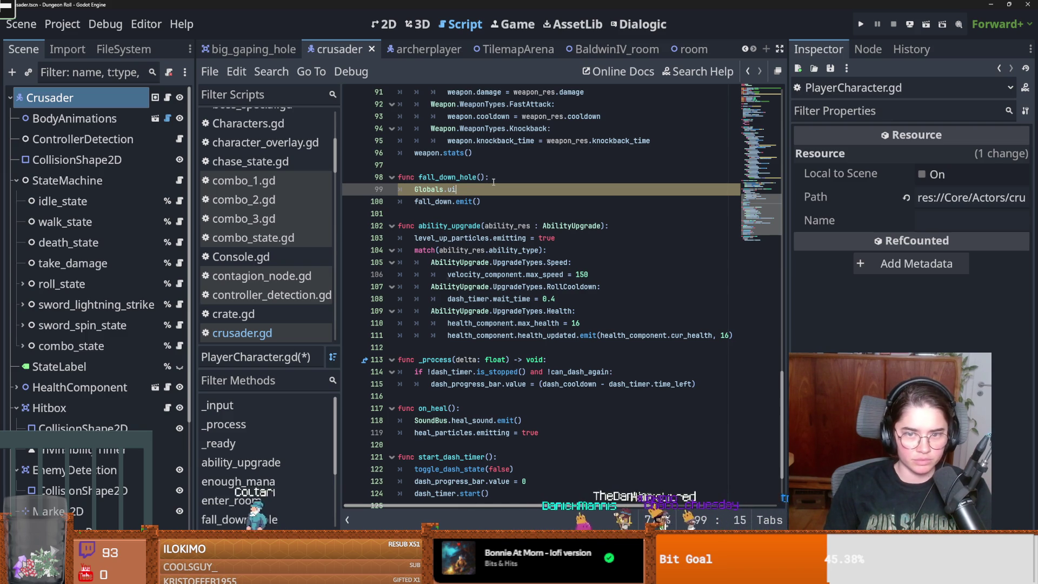
key("ctrl+space")
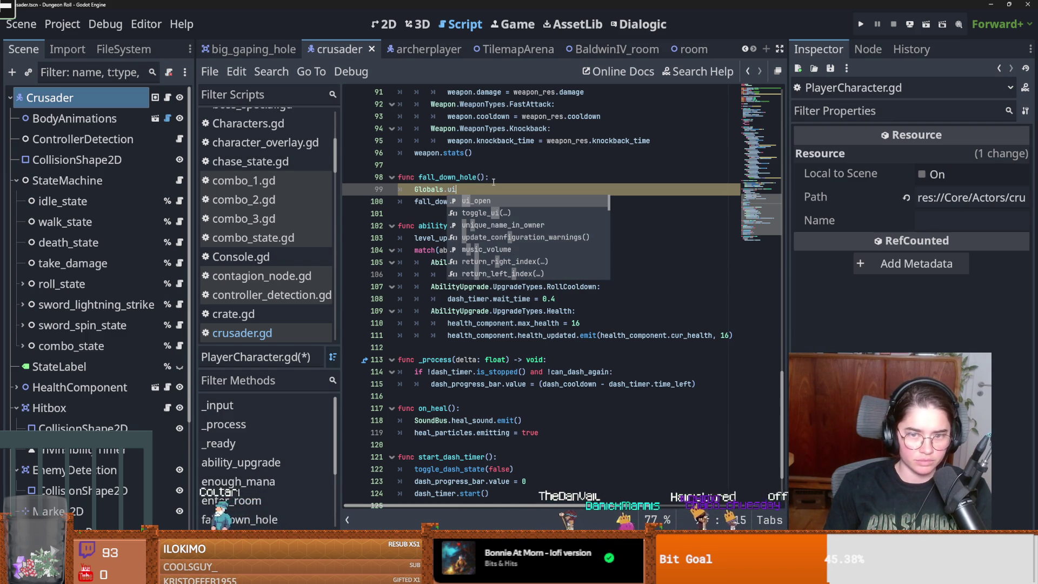
key("BackSpace")
key("BackSpace")
type("op")
key("Down")
key("Down")
key("Down")
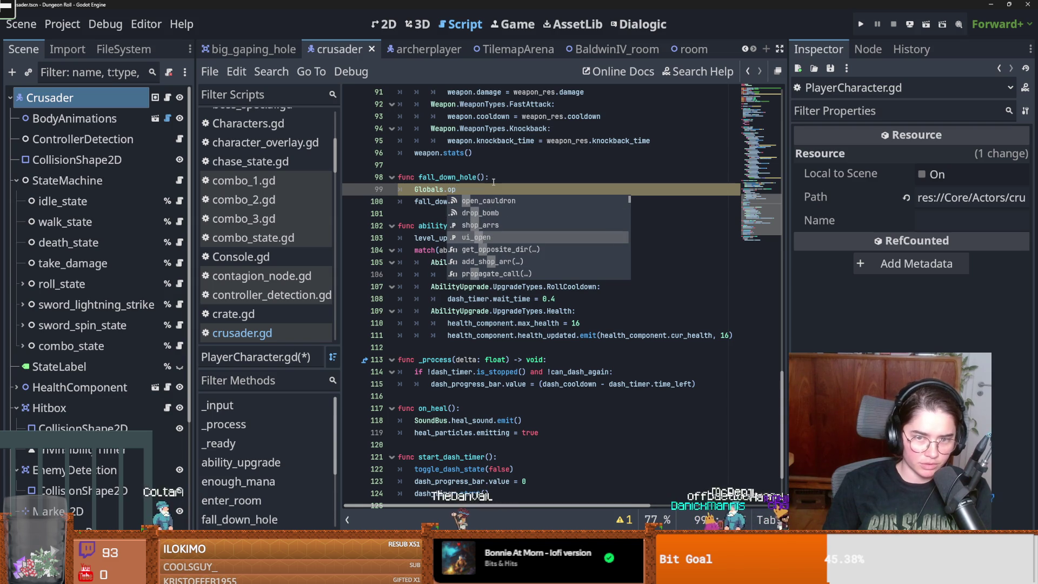
key("Down")
key("Down")
key("Down")
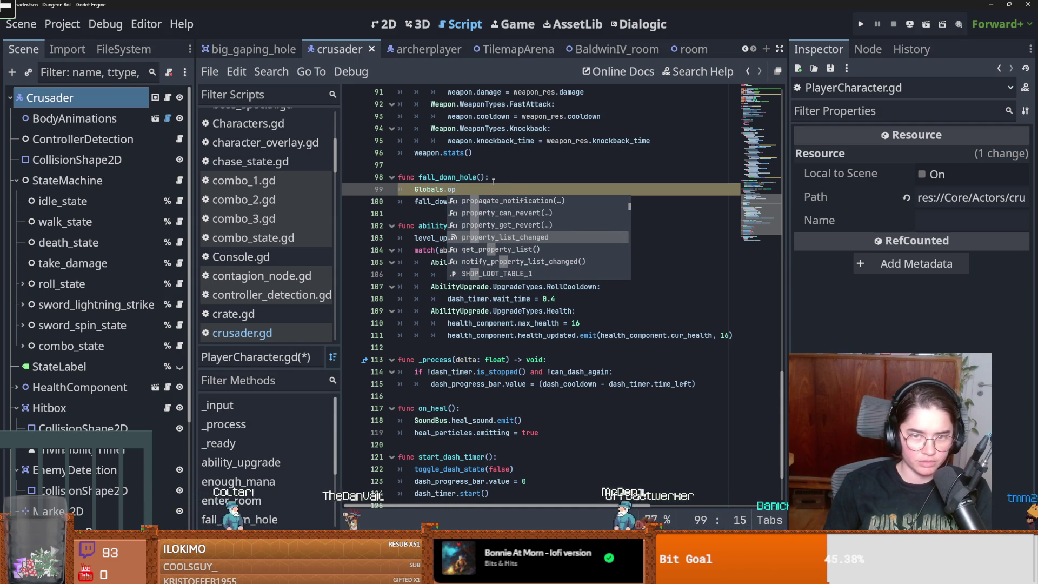
key("Up")
key("Up")
key("Up")
key("Return")
type("= true")
key("ctrl+s")
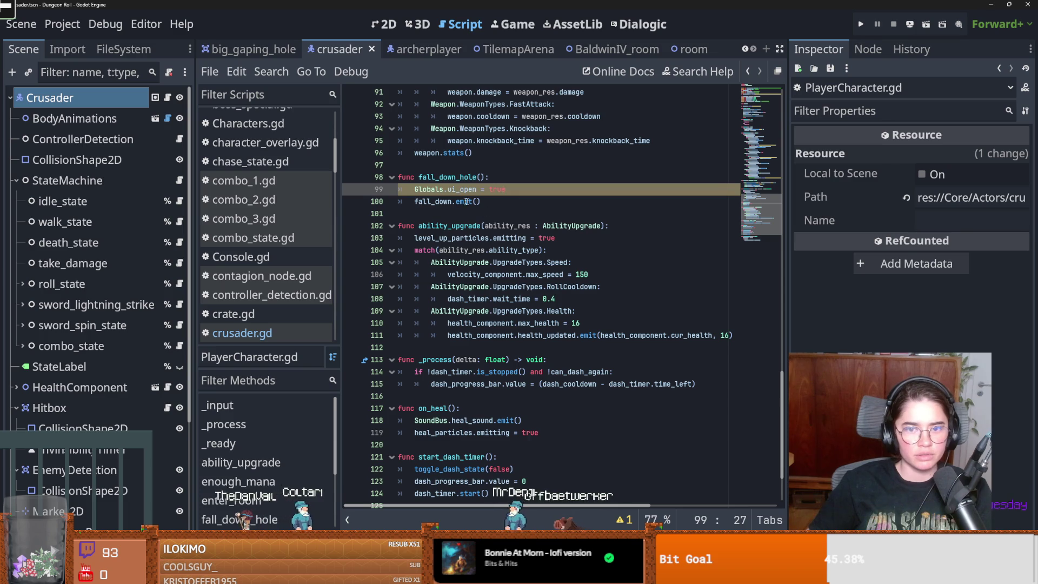
Tidy the blank lines around the ui_open assignment and save crusader.gd again
key("Return")
key("ctrl+s")
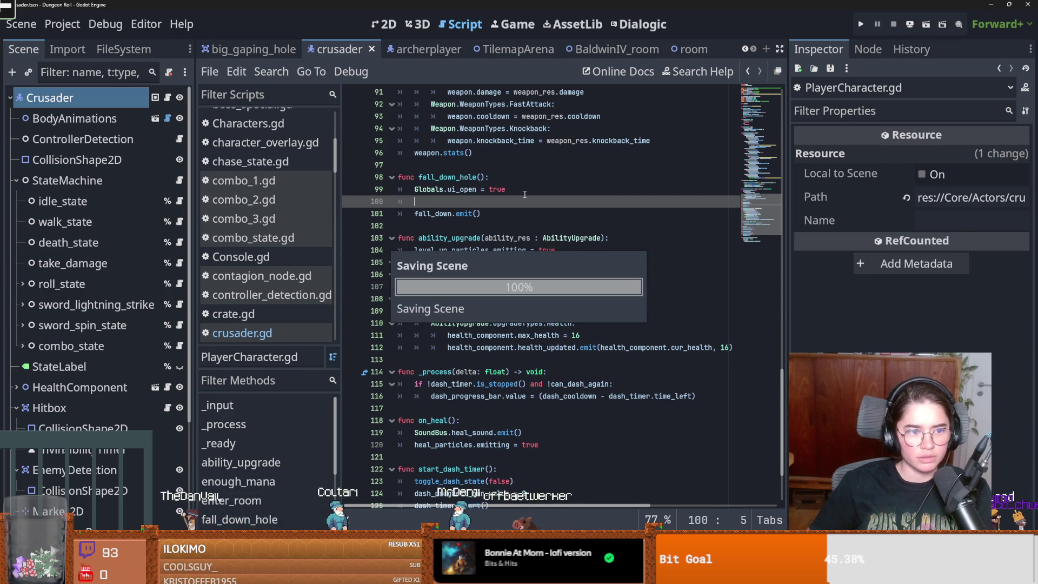
key("BackSpace")
key("BackSpace")
type("e")
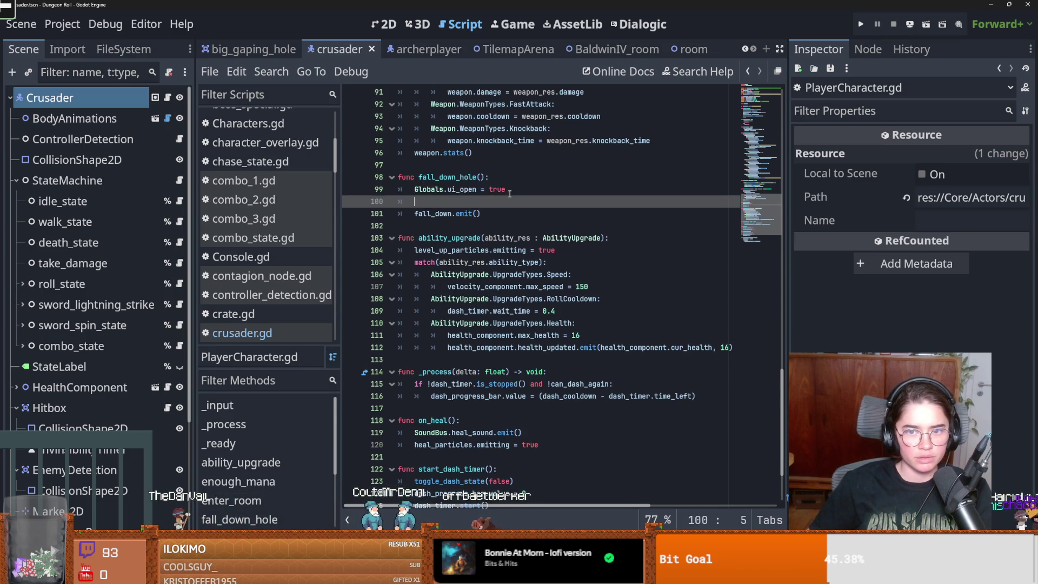
key("Down")
key("Up")
key("Down")
key("Up")
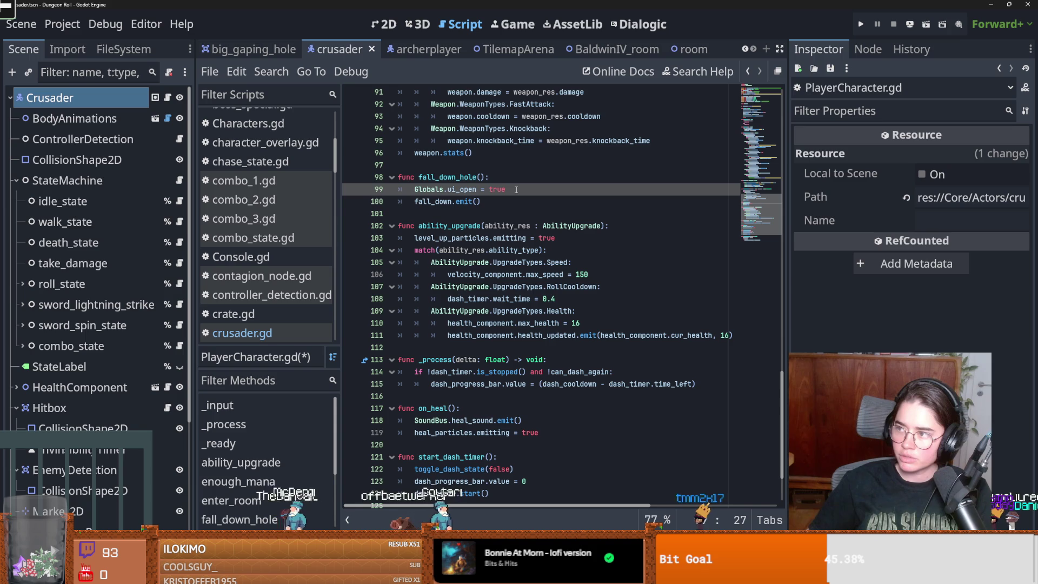
key("Down")
key("Up")
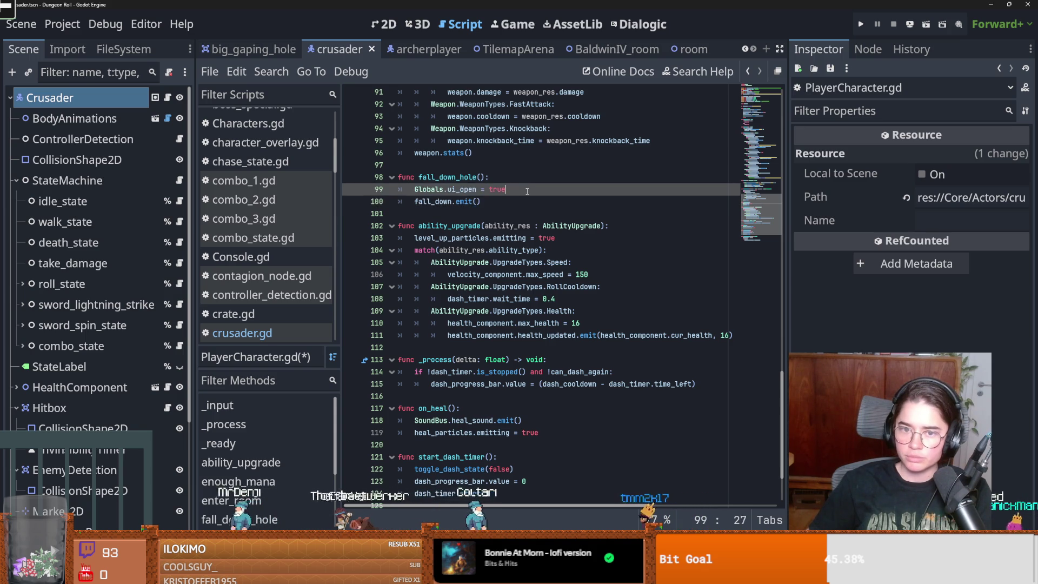
key("Return")
key("ctrl+s")
key("Delete")
Move to the fall_down_hole signature to start adding a center_pos parameter
left_click(478, 201)
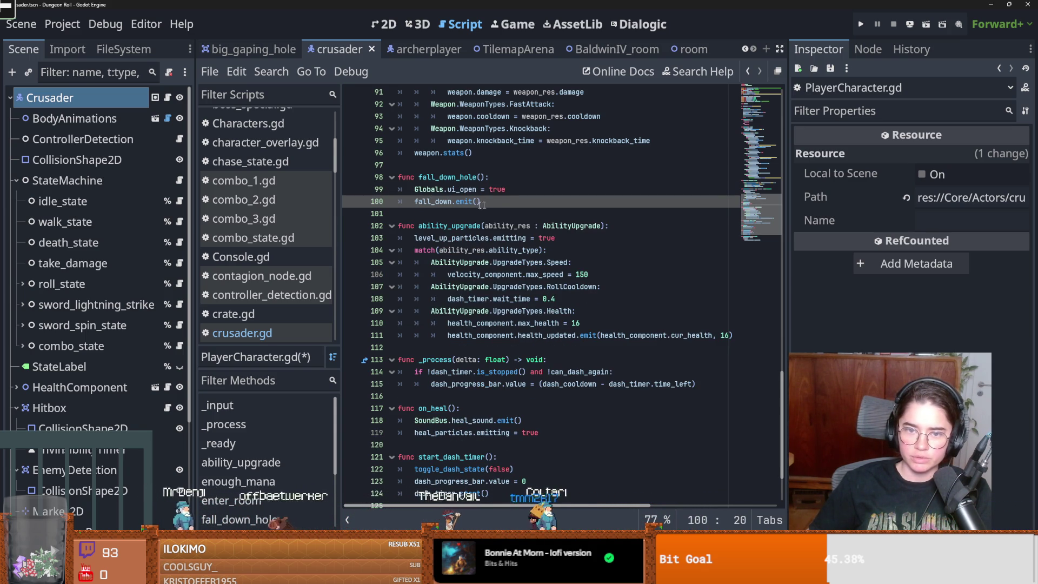
scroll(482, 205, "up", 1)
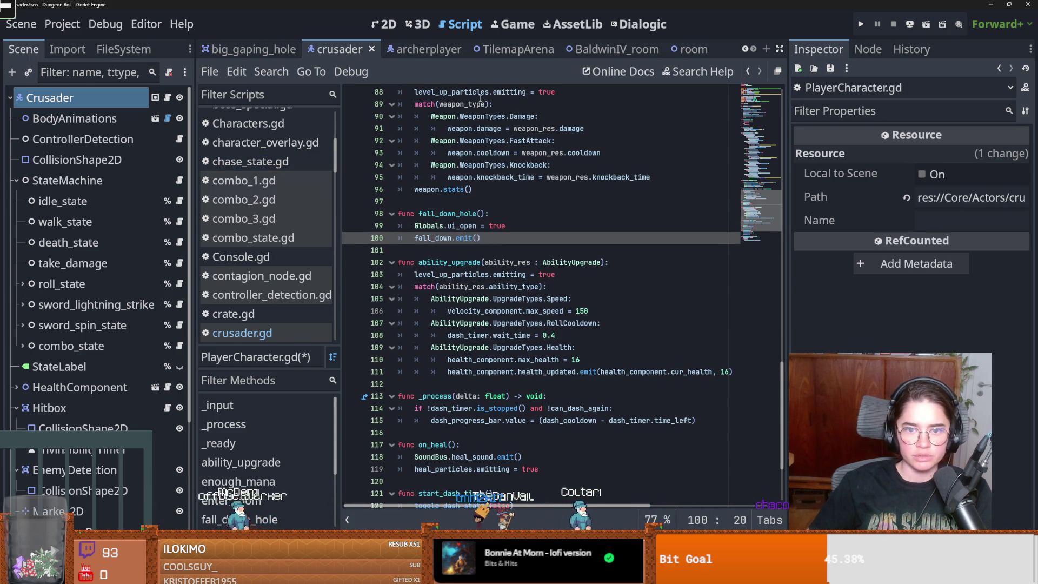
left_click(455, 214)
type("center_pos,")
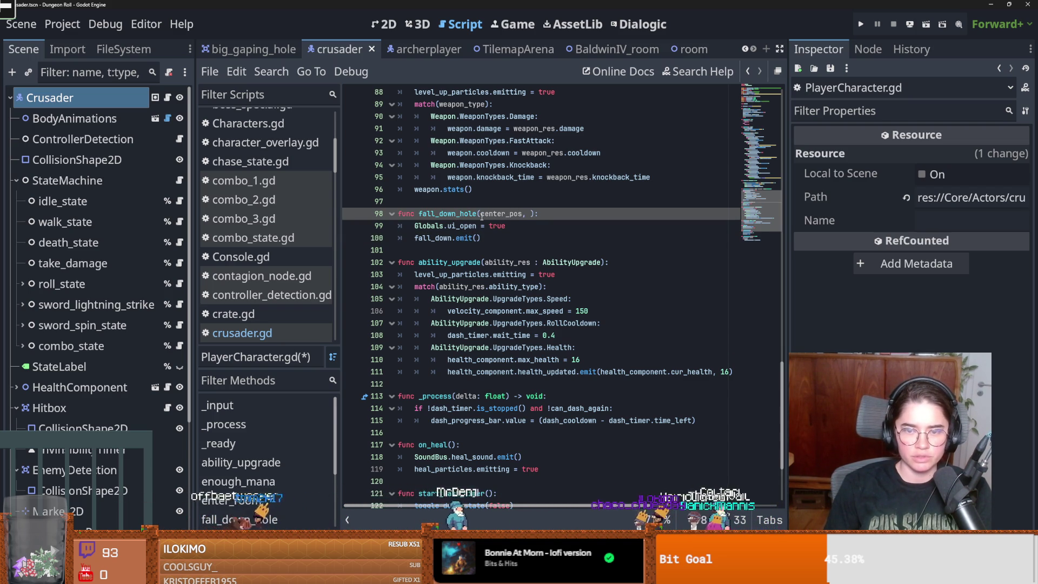
Add the respawn_pos parameter and a 'global_position = center_pos' line, then save
type("respawn_pos")
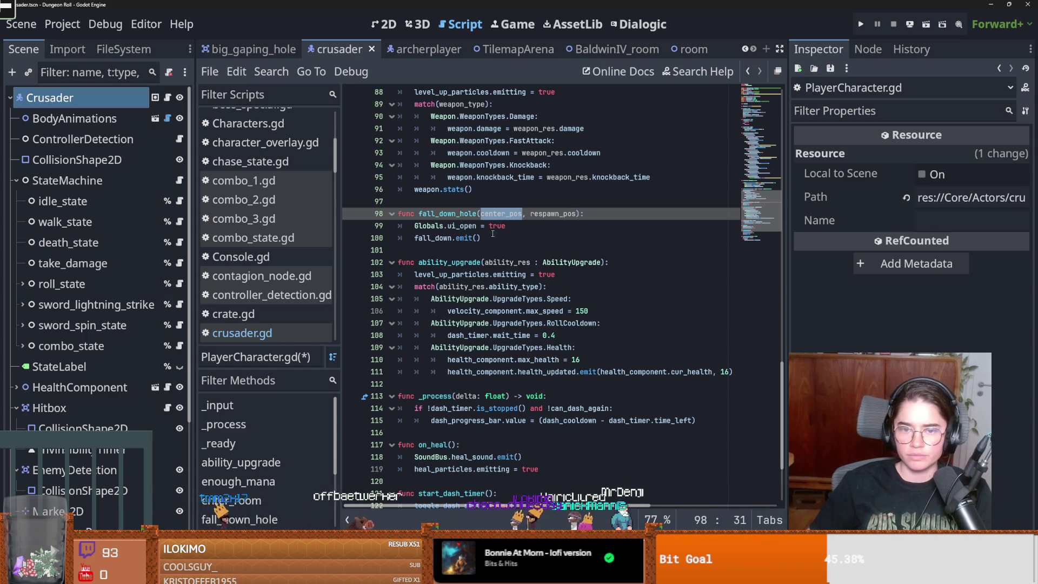
left_click(526, 225)
key("Return")
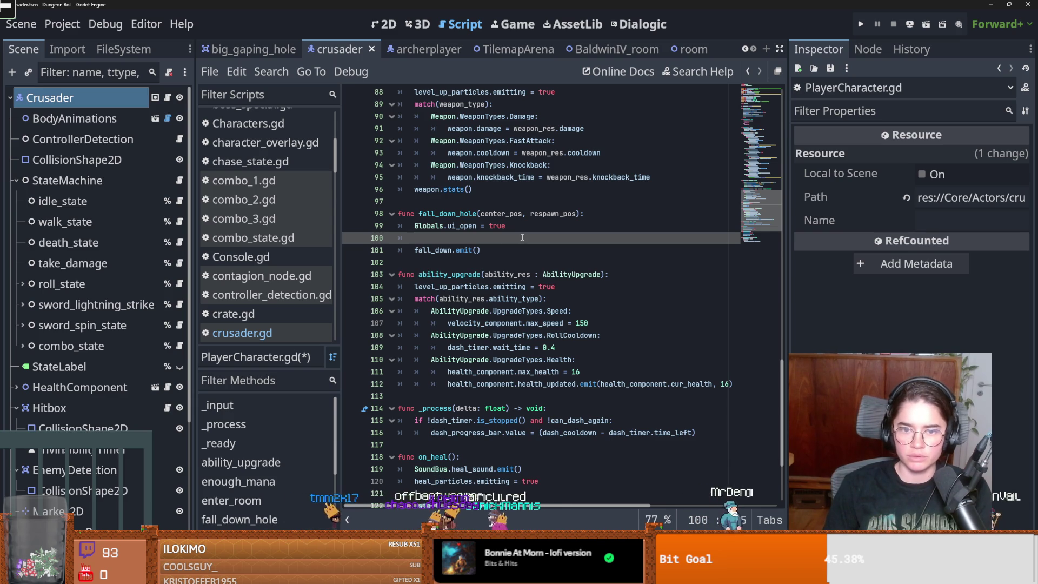
type("glo")
key("Return")
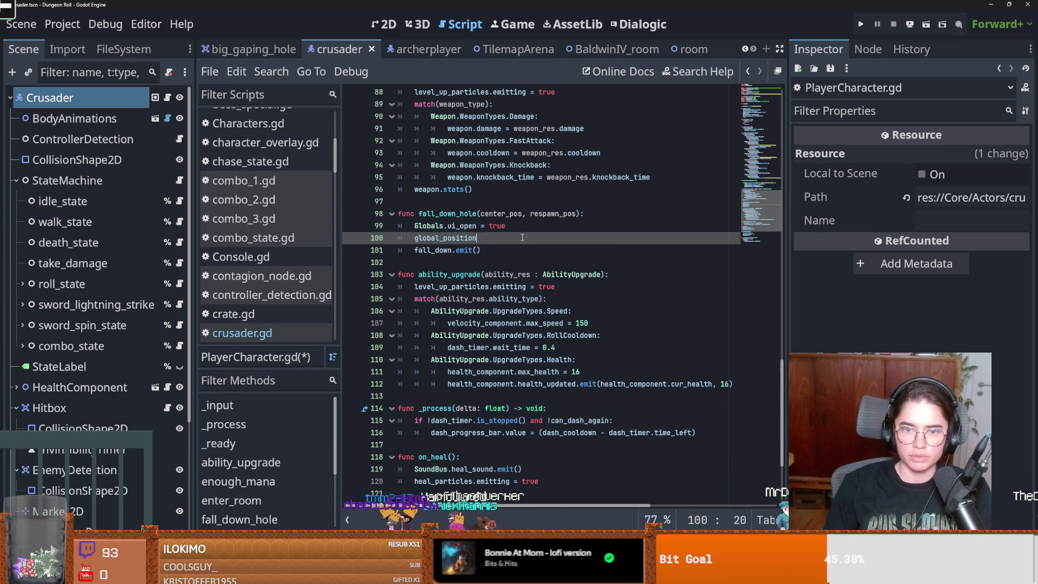
type(" = cen")
key("Return")
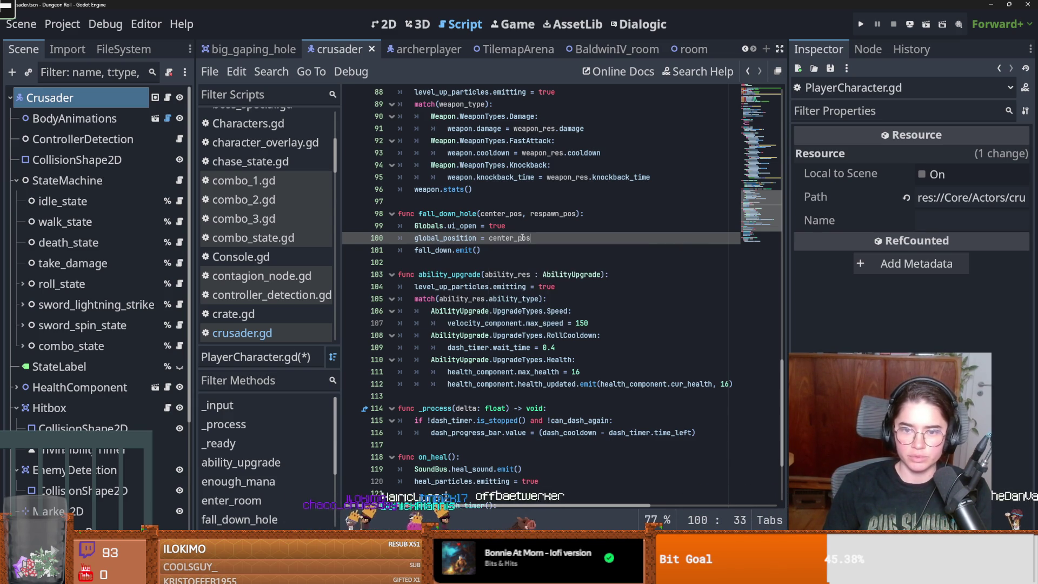
key("ctrl+s")
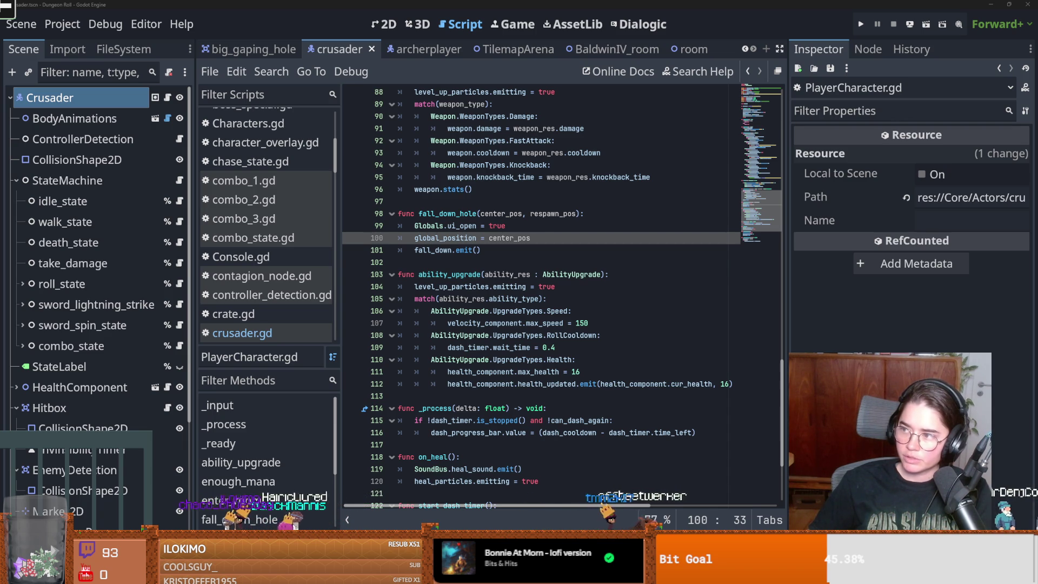
Select the fall_down signal name, then switch to the TilemapArena scene
left_click(495, 256)
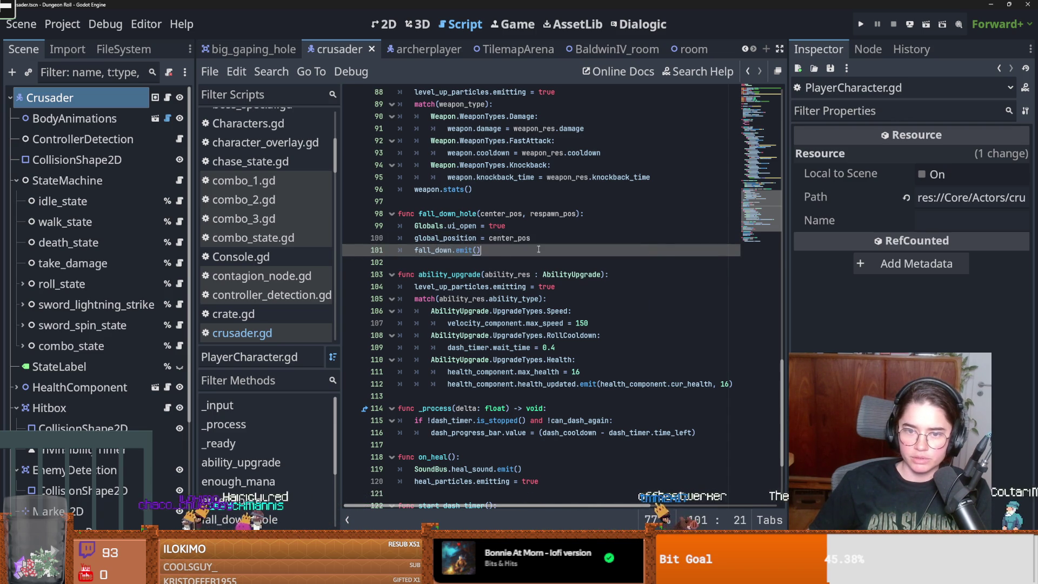
left_click(545, 236)
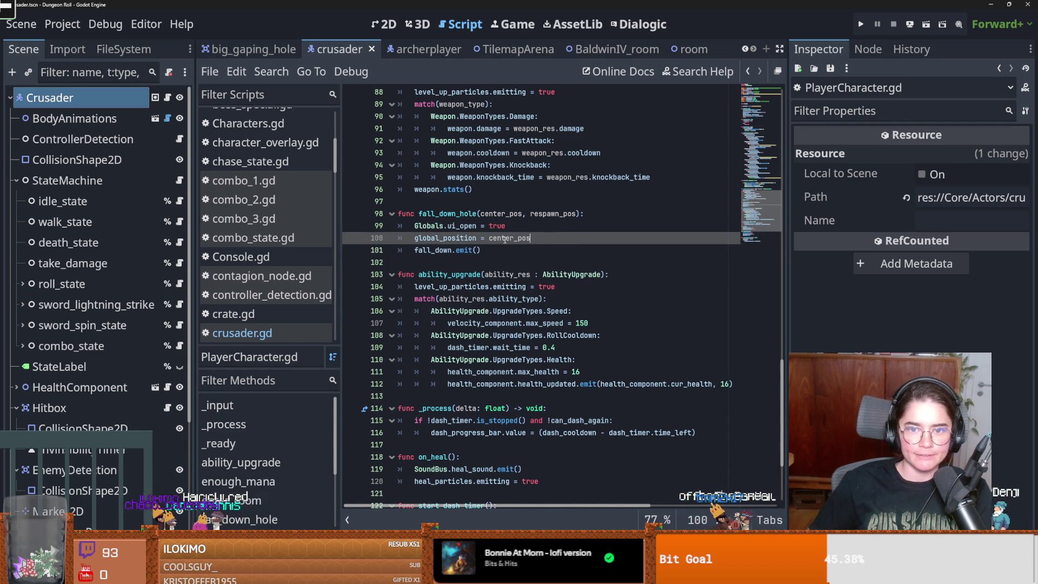
double_click(433, 250)
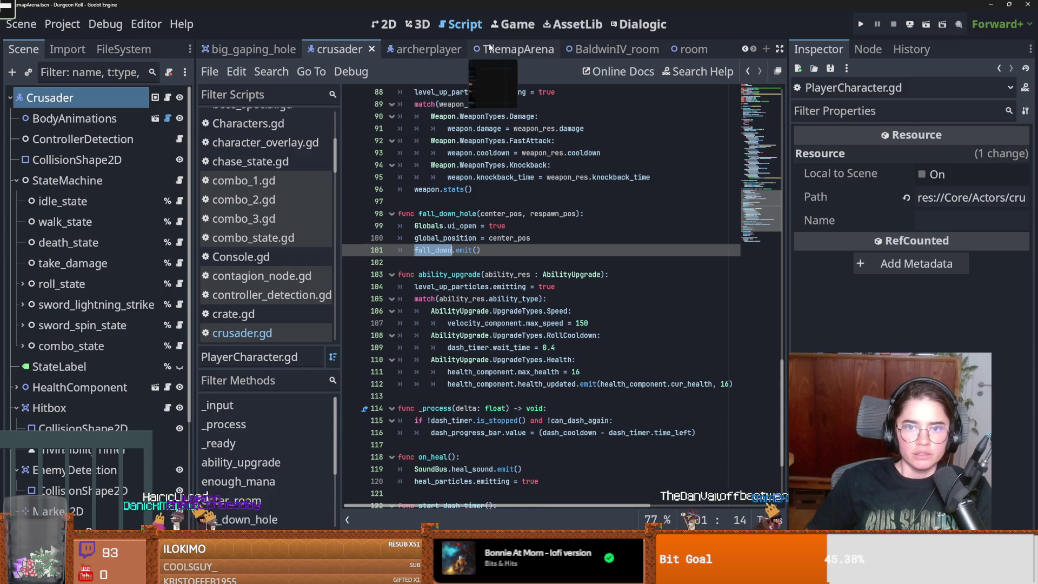
left_click(476, 51)
scroll(364, 235, "up", 4)
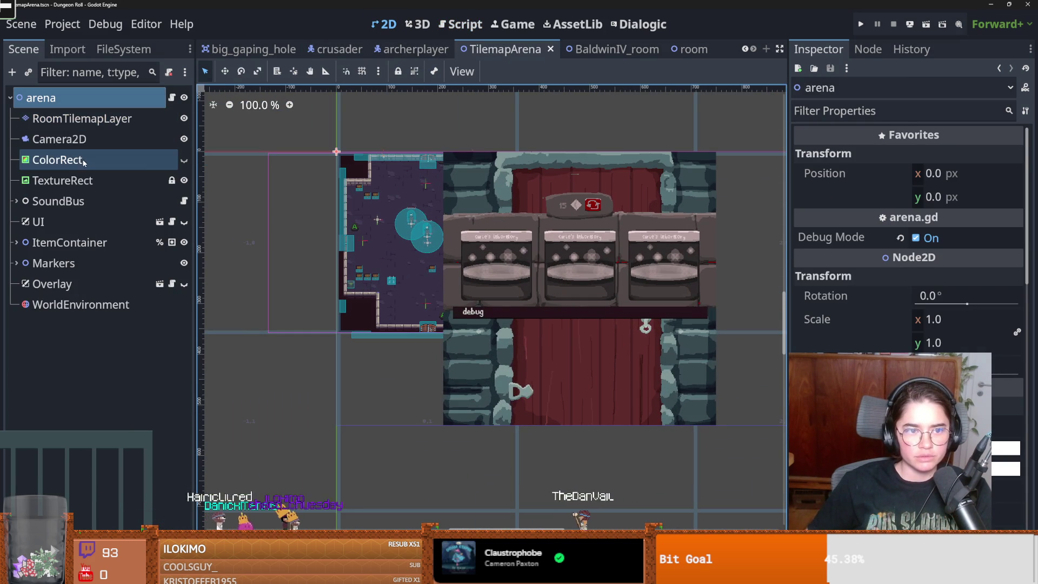
Toggle the ColorRect overlay's visibility off and on, then save the arena scene
left_click(184, 160)
left_click(184, 161)
key("ctrl+s")
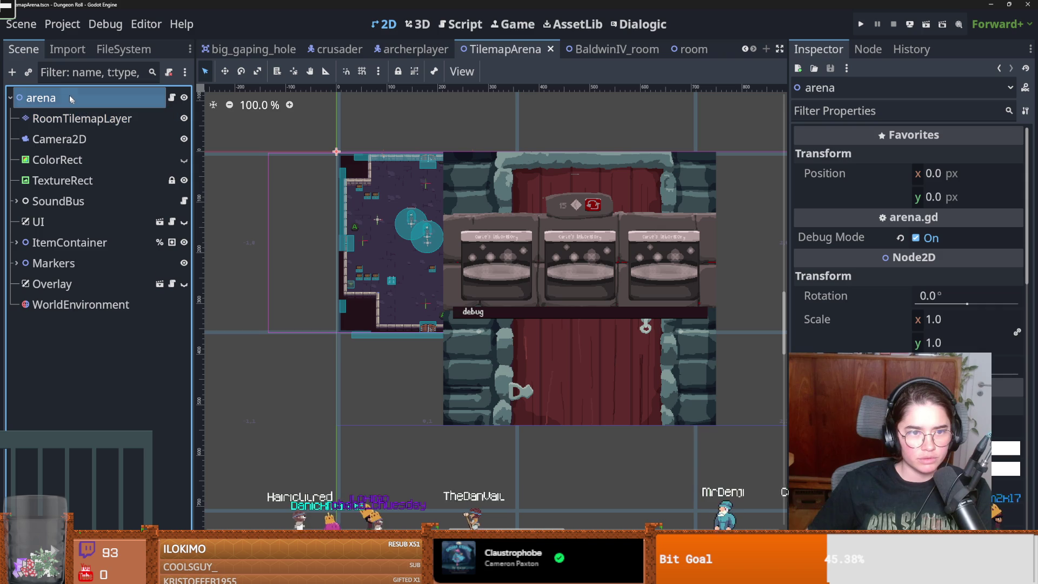
Add an AnimationPlayer as a child of the arena node
right_click(67, 93)
left_click(118, 130)
type("animate")
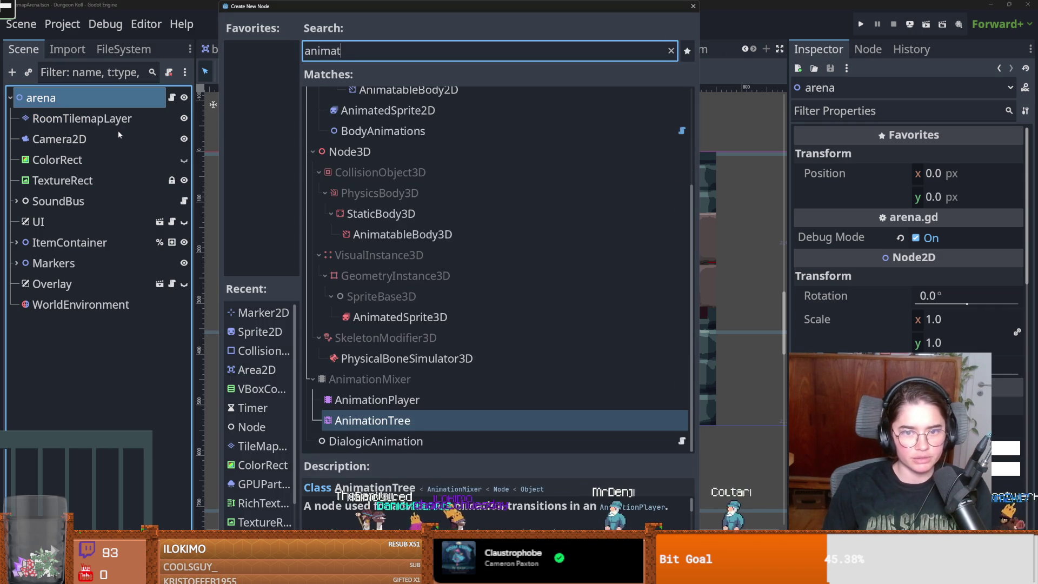
key("BackSpace")
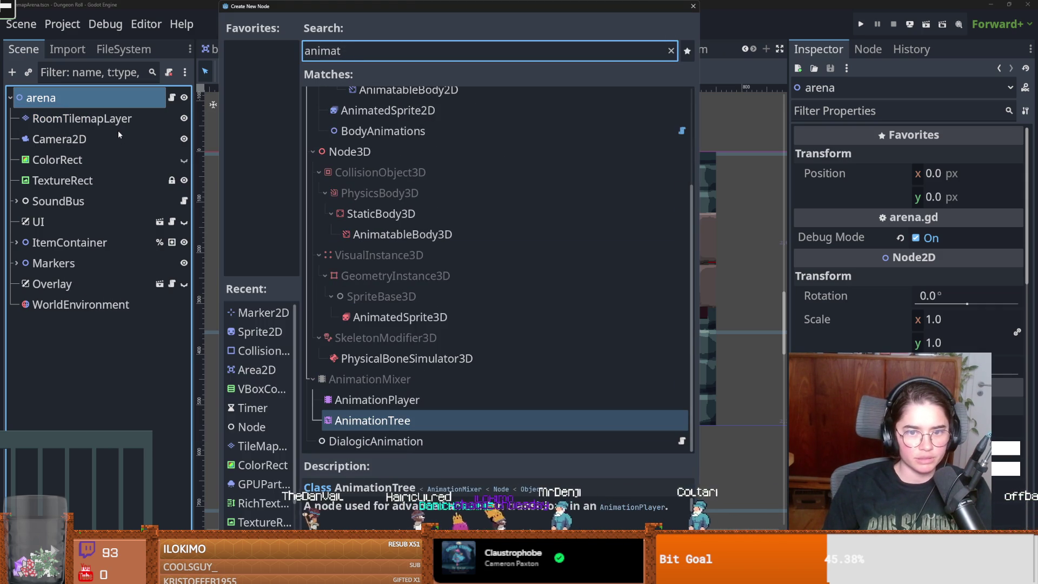
key("Up")
key("Return")
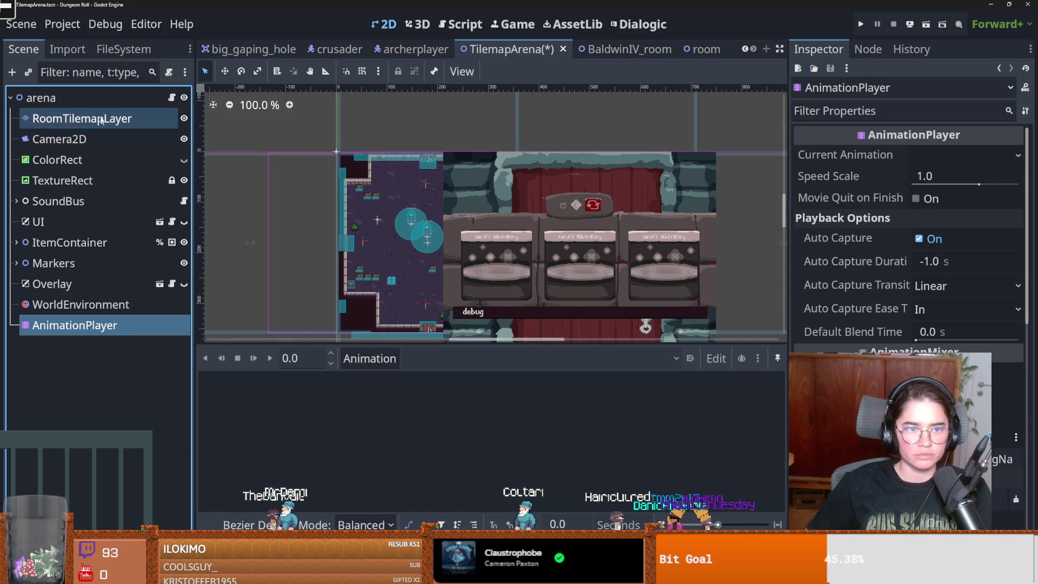
Search 'colo' for another arena child node, then cancel the dialog
right_click(92, 103)
left_click(120, 137)
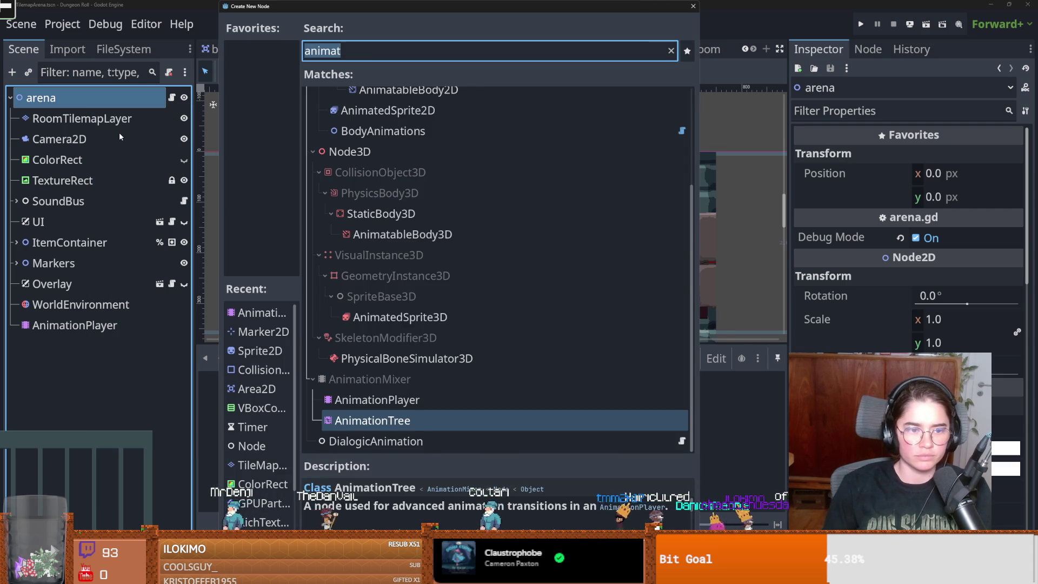
type("colo")
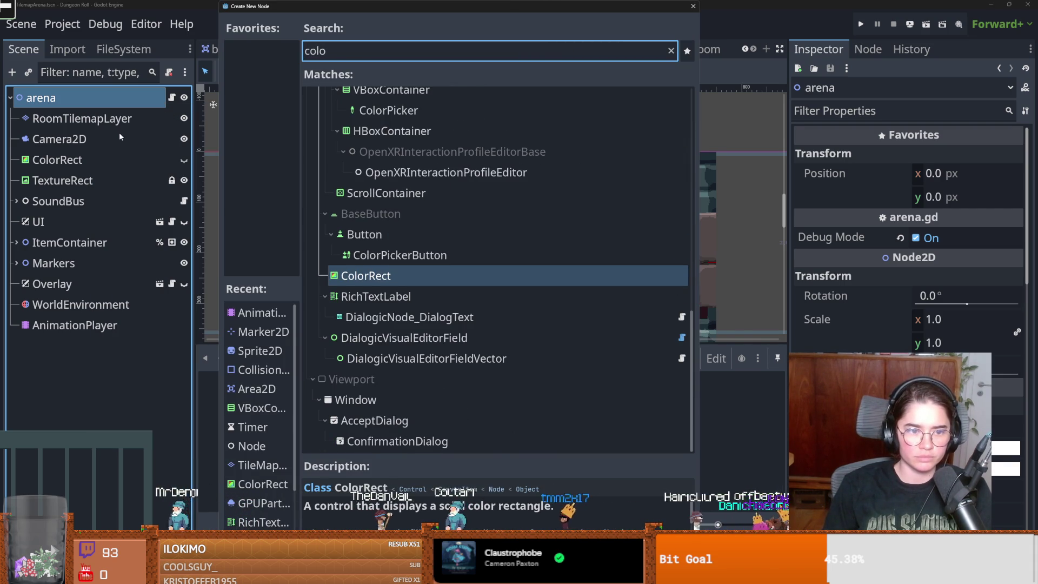
key("BackSpace")
left_click(692, 6)
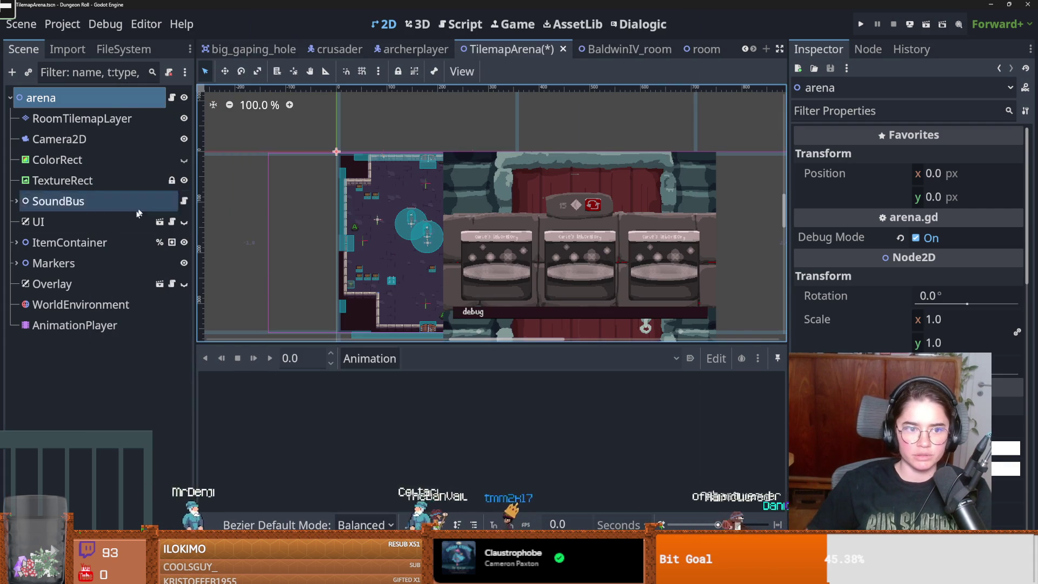
Widen the Inspector, keep WorldEnvironment ambient light on Background, and collapse the Environment resource
left_click(81, 305)
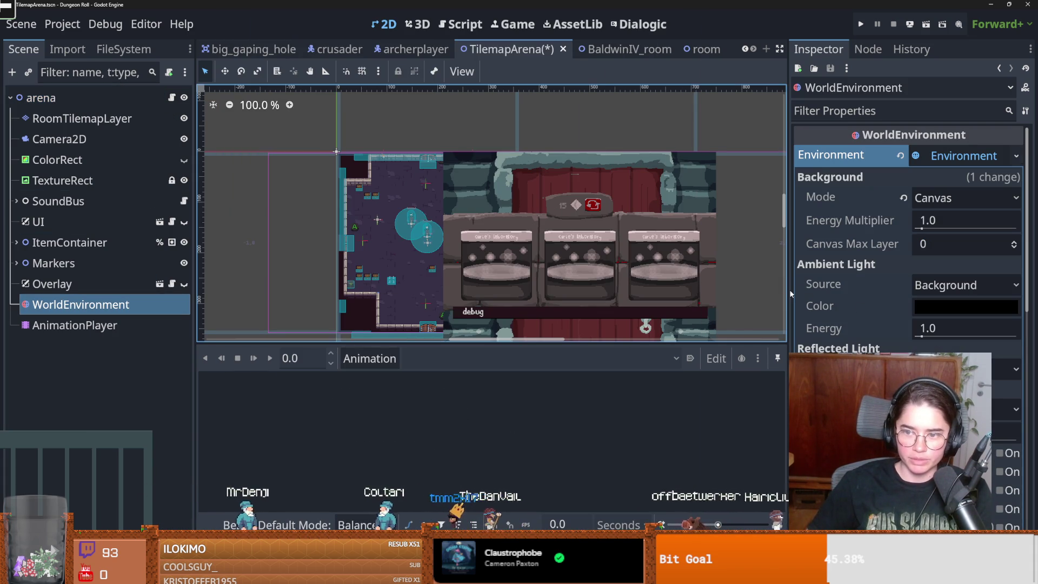
left_click_drag(789, 289, 697, 278)
left_click(941, 285)
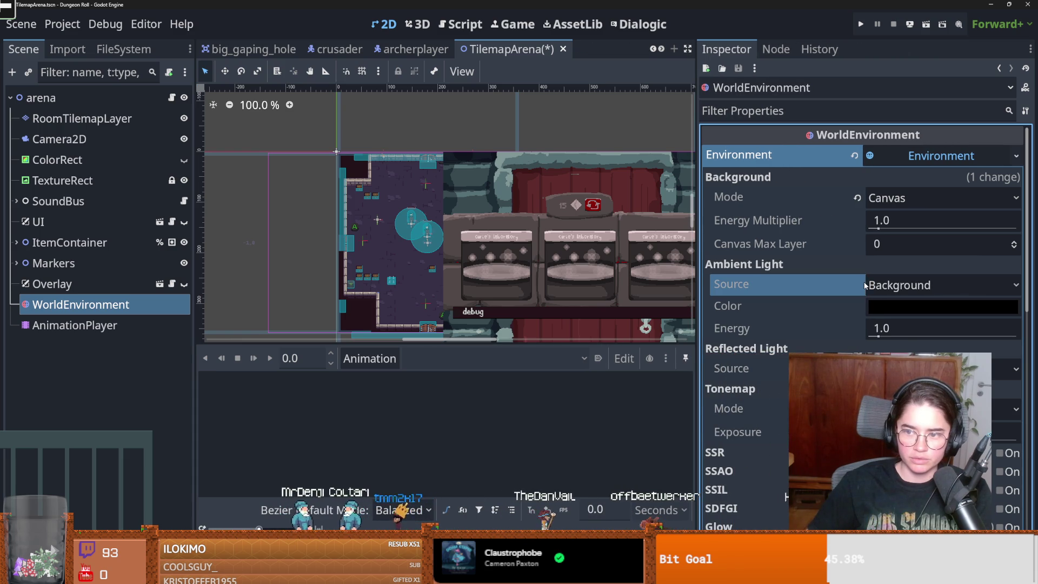
left_click(913, 304)
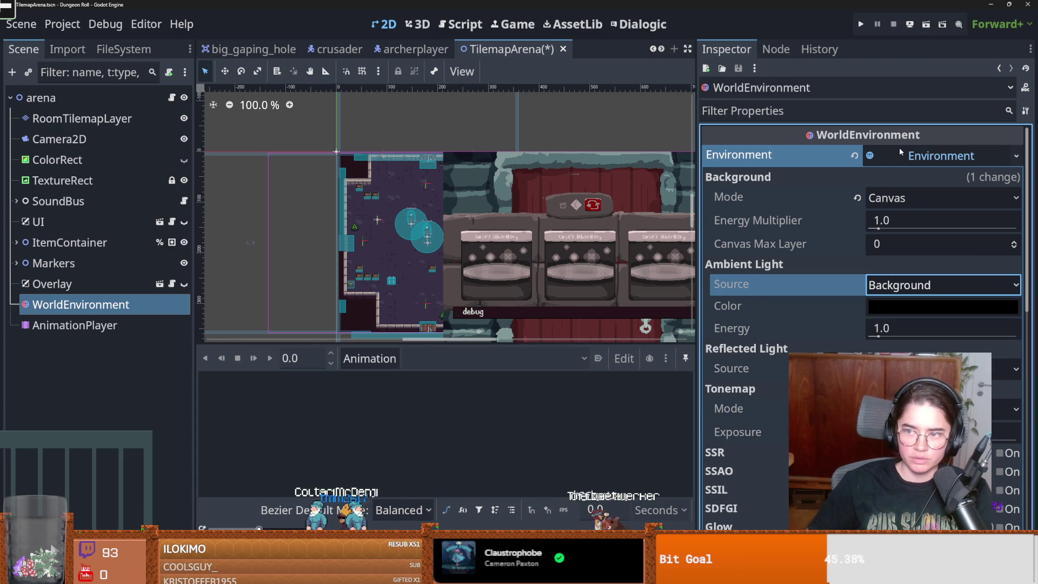
left_click(900, 147)
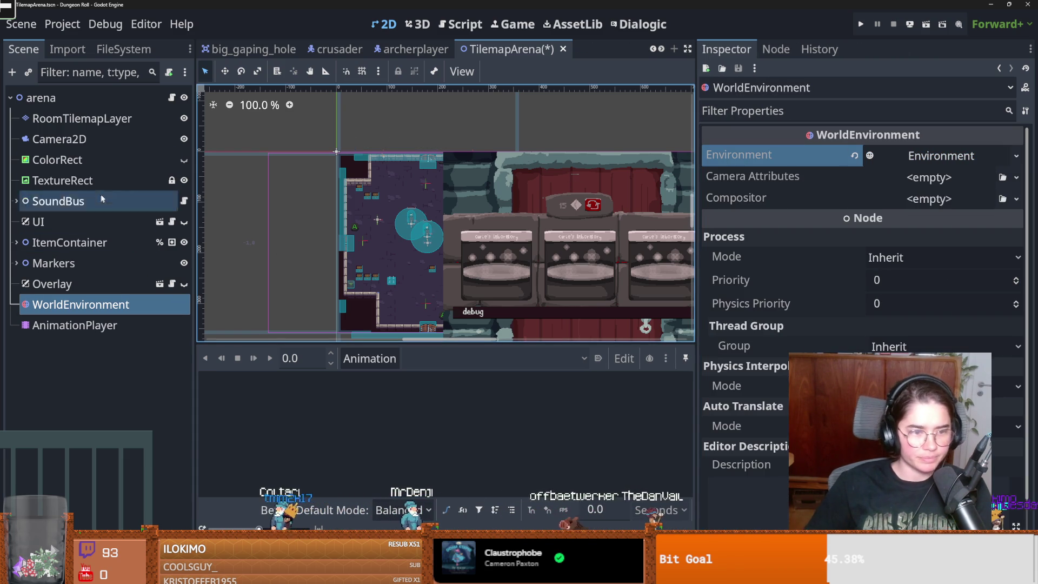
right_click(54, 98)
Add a ColorRect under arena and move it over the room's left side
left_click(73, 136)
type("col")
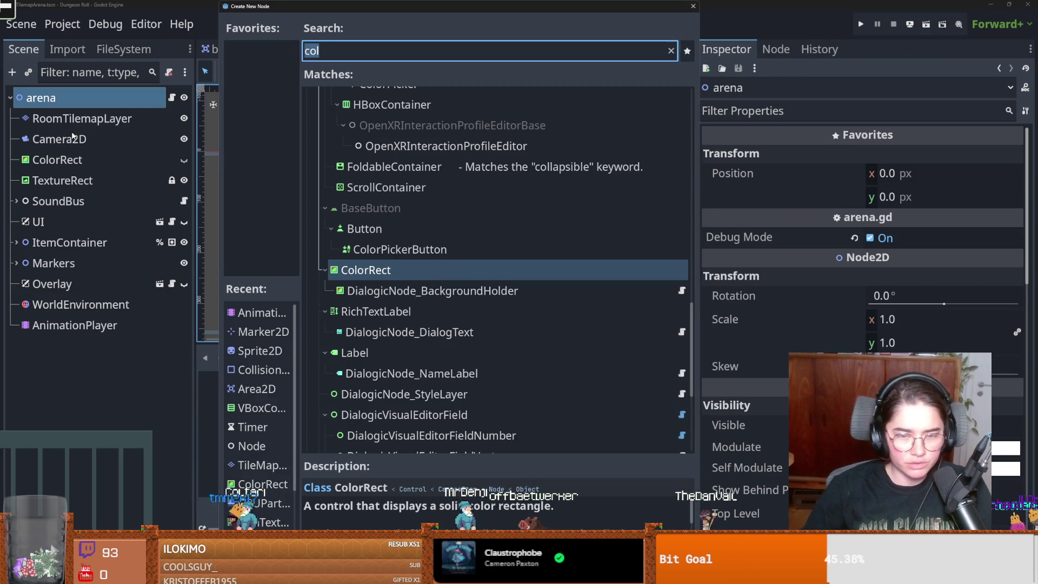
key("Return")
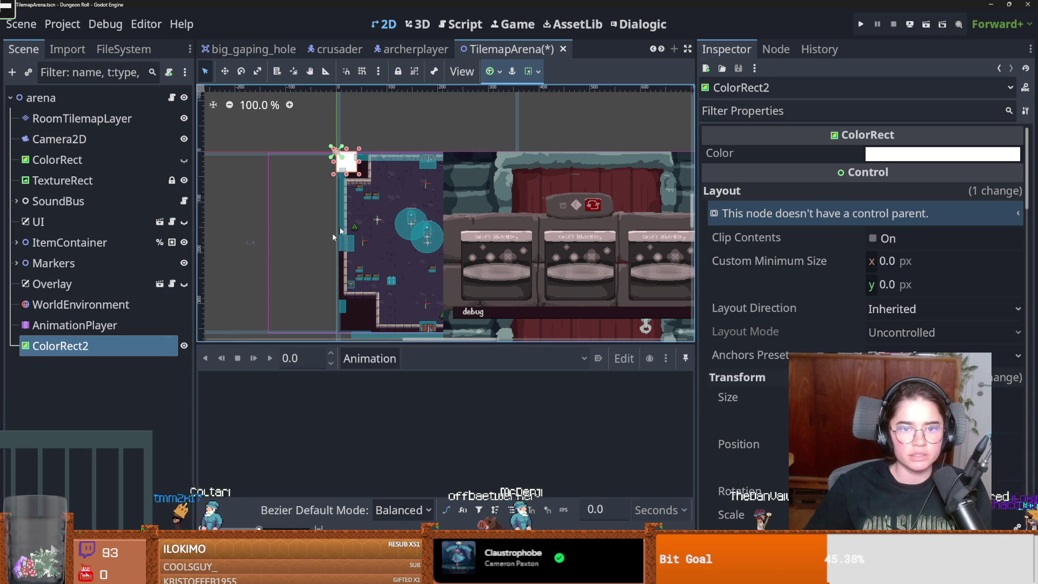
scroll(492, 208, "down", 4)
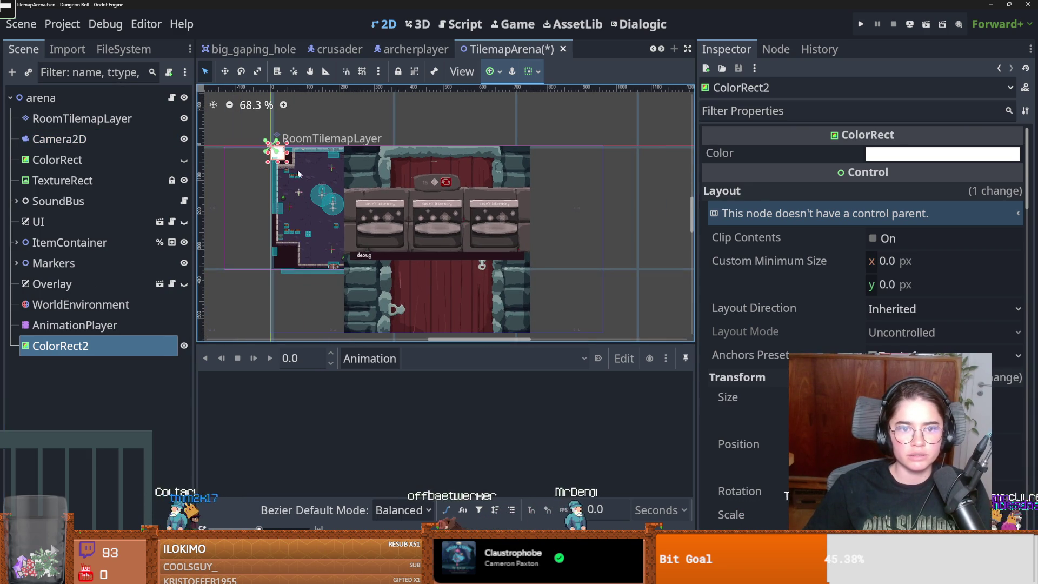
mouse_move(280, 157)
left_mouse_down()
mouse_move(232, 157)
mouse_move(451, 248)
mouse_move(496, 281)
mouse_move(482, 280)
left_mouse_up()
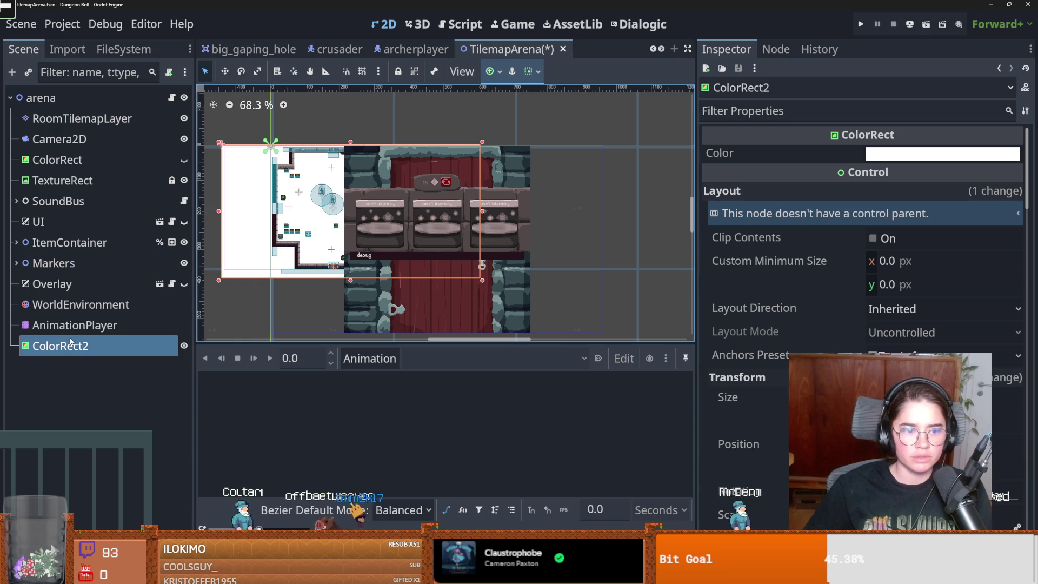
Reparent ColorRect2 under Camera2D, colour it black, and run the project
mouse_move(69, 344)
left_mouse_down()
mouse_move(81, 299)
mouse_move(83, 141)
left_mouse_up()
scroll(305, 277, "up", 1)
scroll(304, 277, "down", 2)
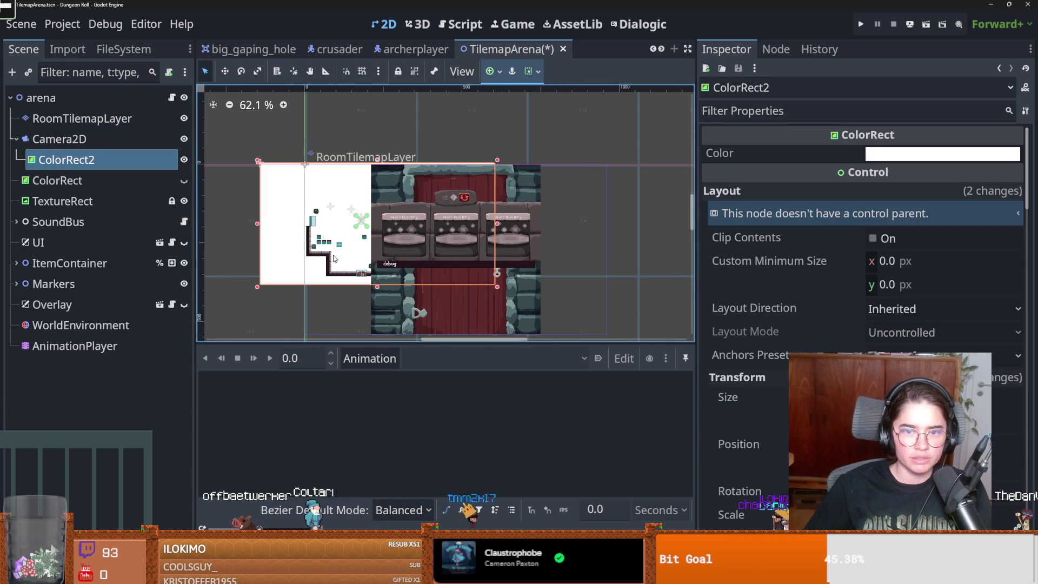
left_click(943, 154)
left_click_drag(1000, 244, 1006, 303)
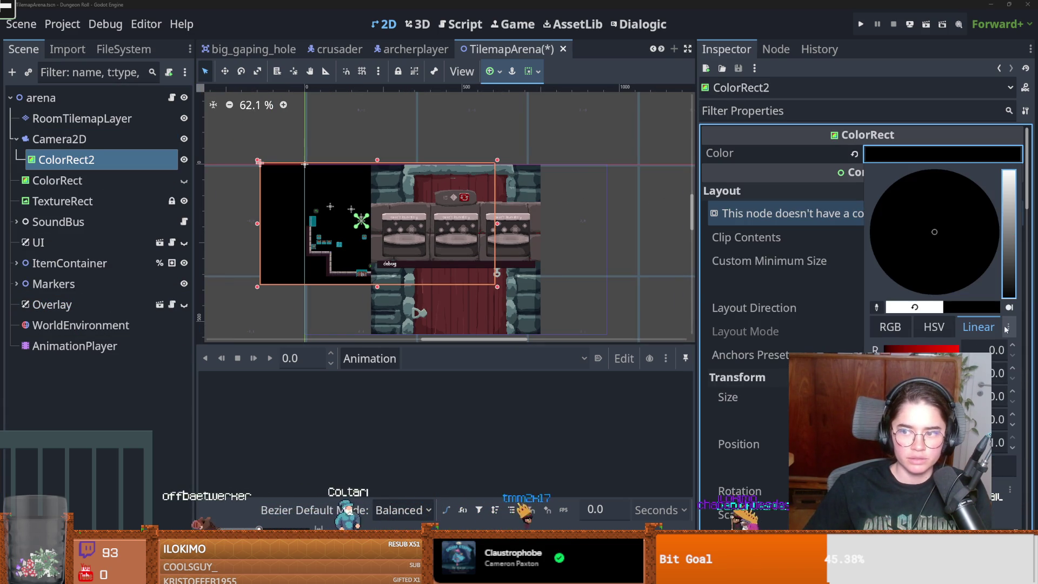
left_click(857, 16)
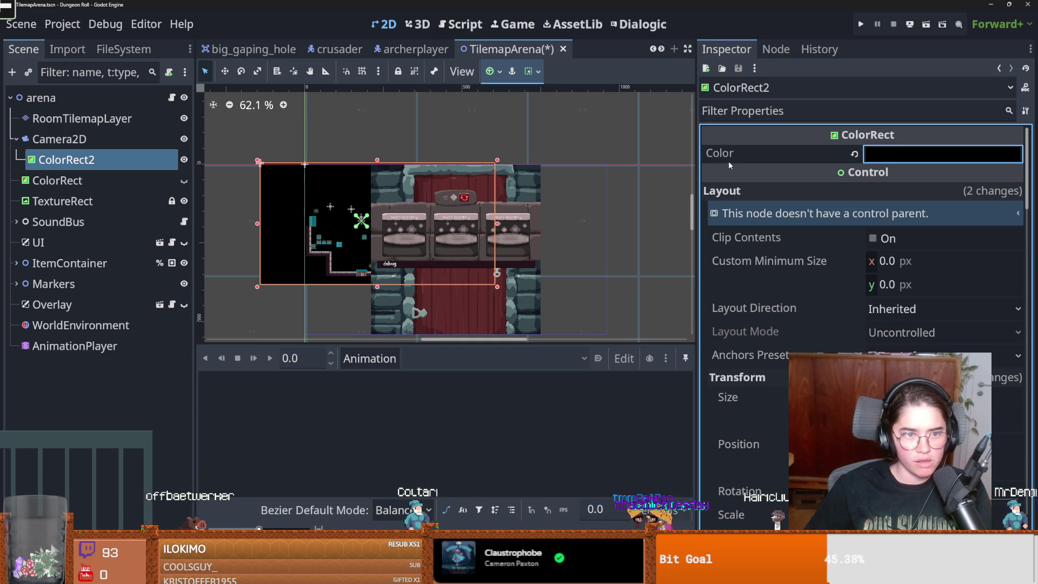
left_click(860, 29)
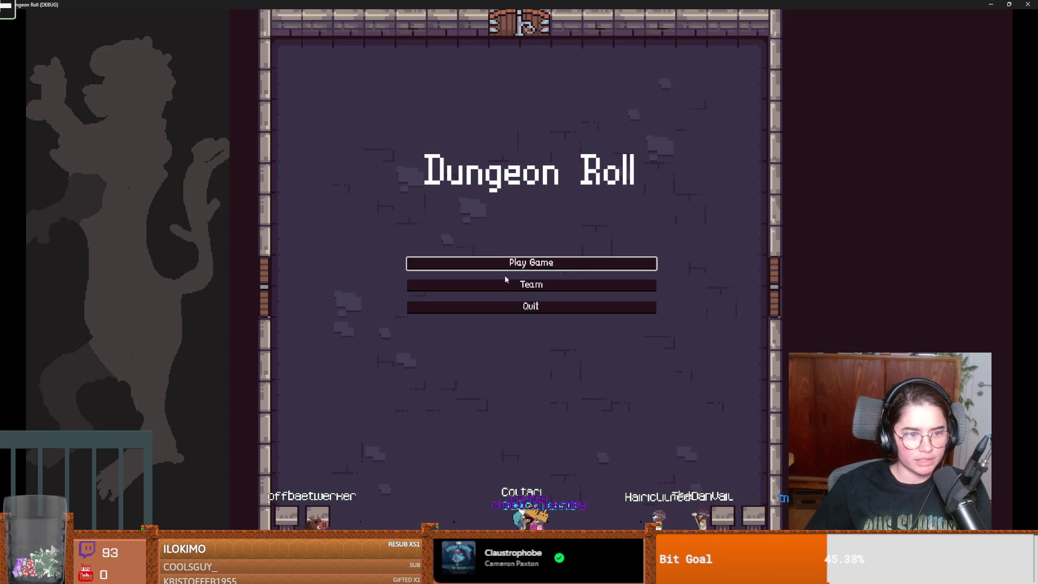
Start a game as the Crusader, then restore 'extends PlayerCharacter' in crusader.gd and save
left_click(523, 268)
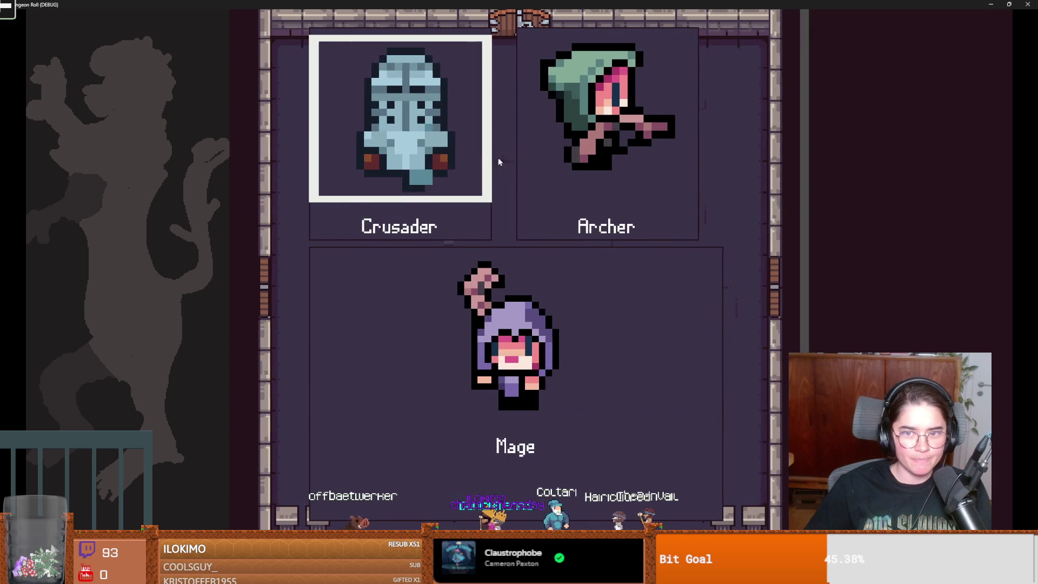
left_click(433, 160)
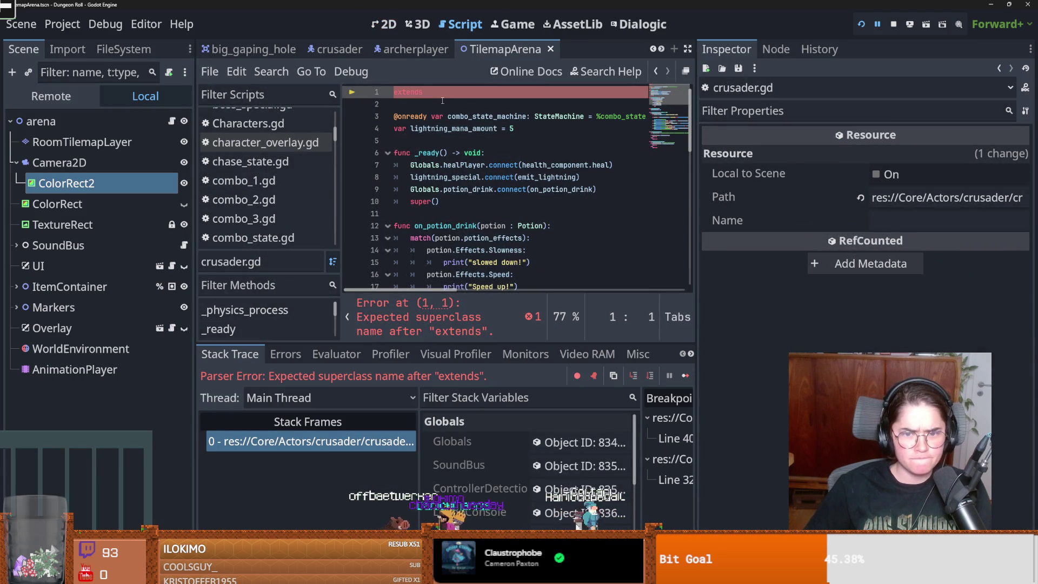
key("ctrl+z")
key("ctrl+s")
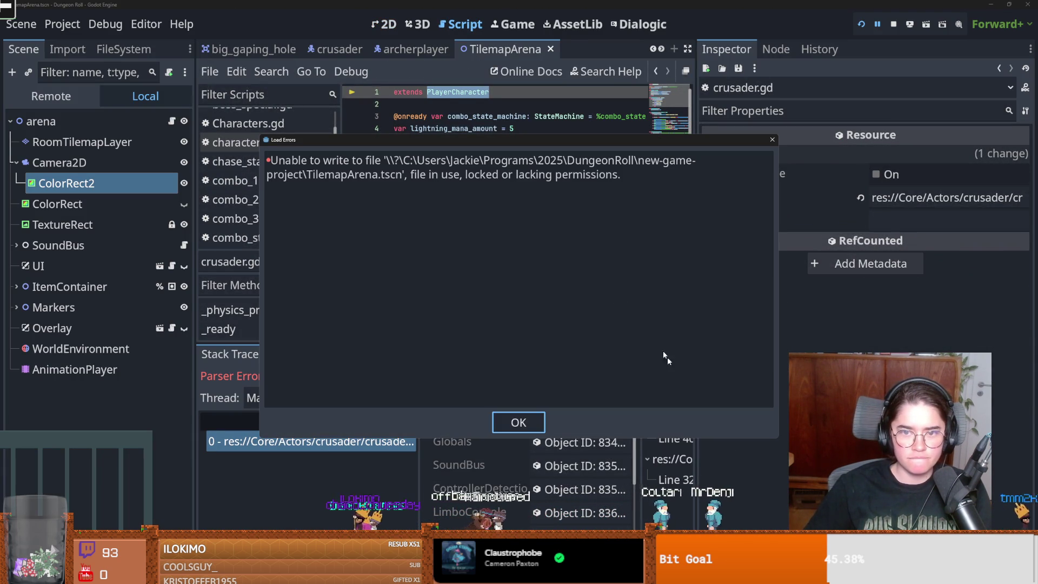
Dismiss the file-write error, resume, select 'owner' on line 12, and restart the game
left_click(513, 416)
left_click(687, 382)
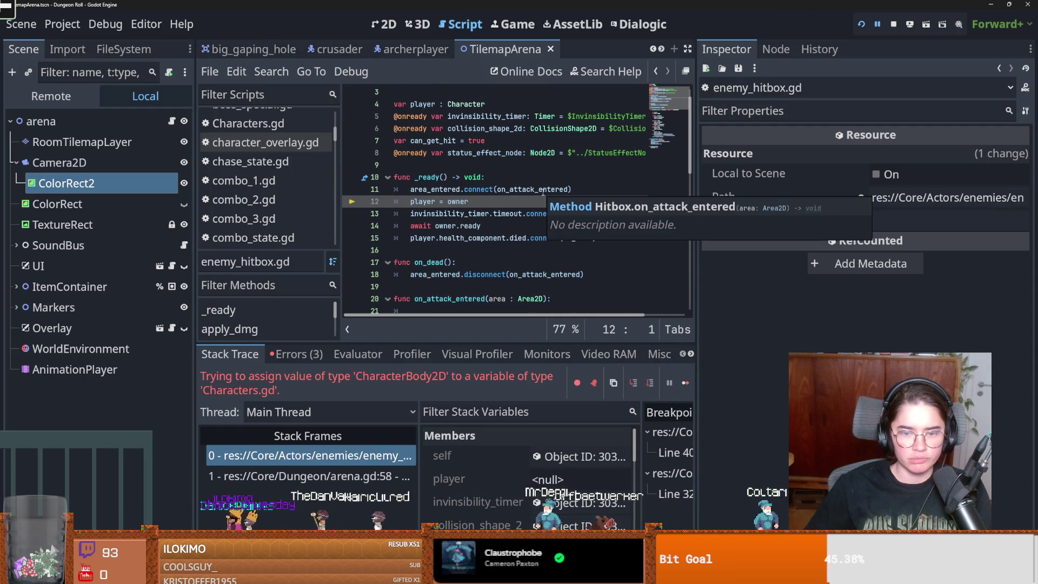
double_click(464, 200)
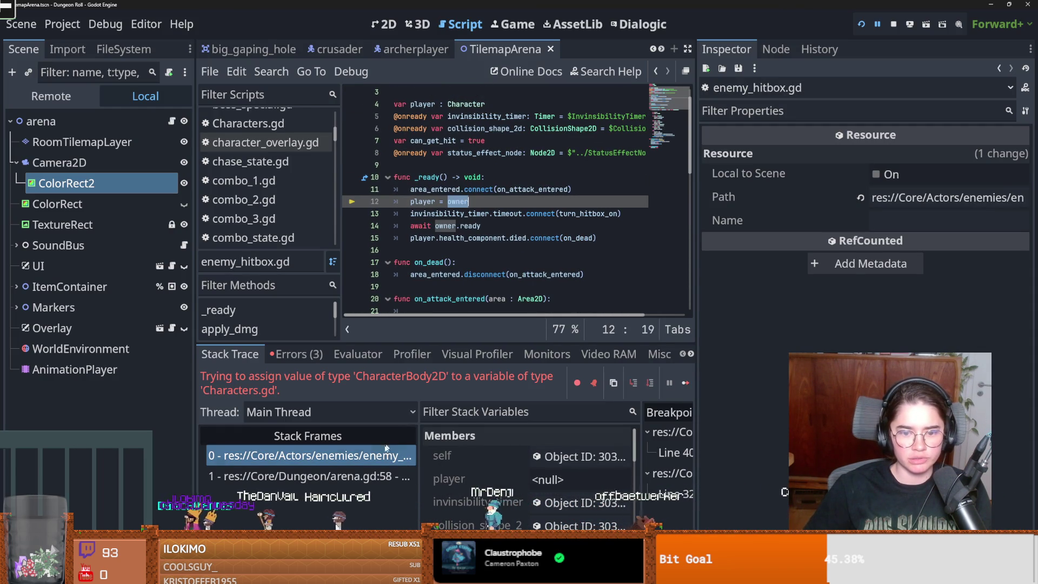
left_click(859, 24)
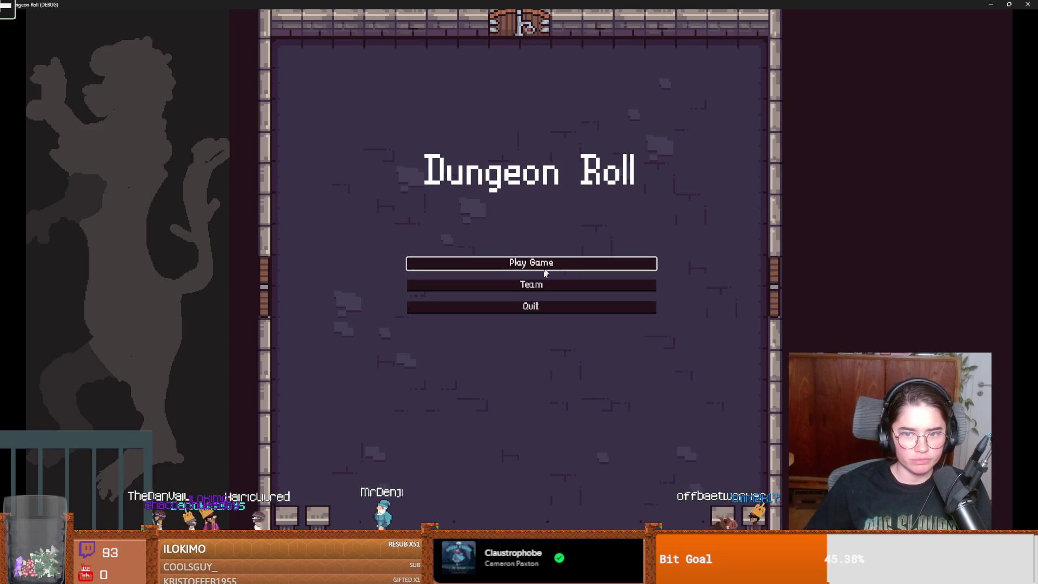
Start a new game as the Crusader, reach the dungeon room, then stop the run
left_click(542, 265)
left_click(417, 158)
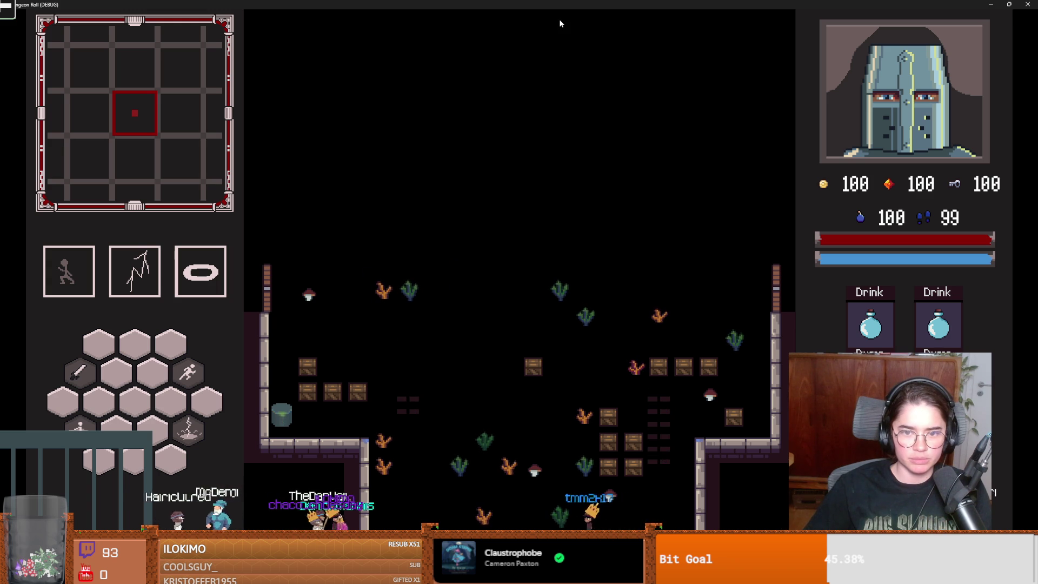
key("super+Down")
left_click(677, 169)
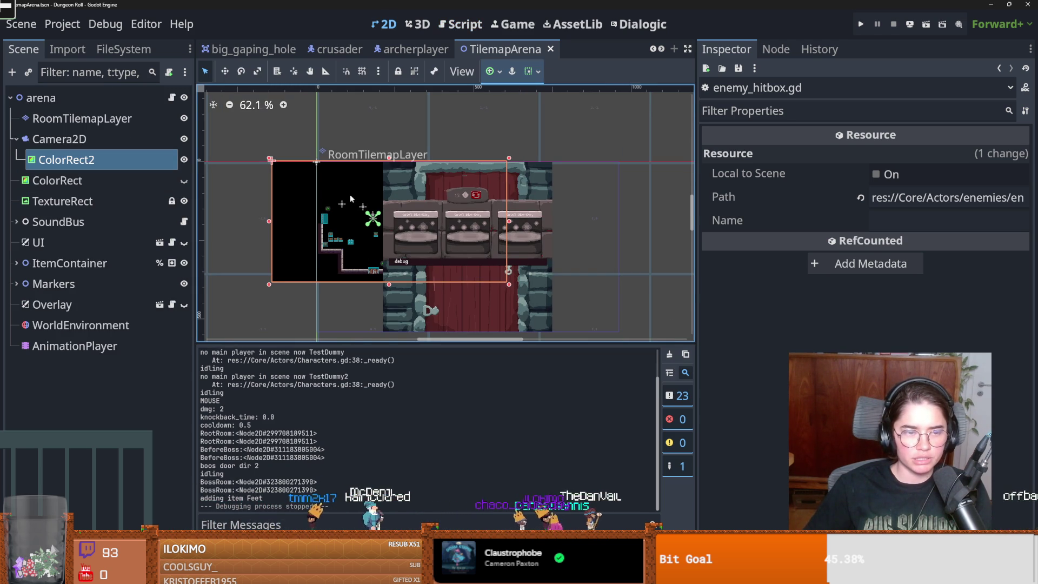
Delete the ColorRect2 node from the arena scene
right_click(107, 160)
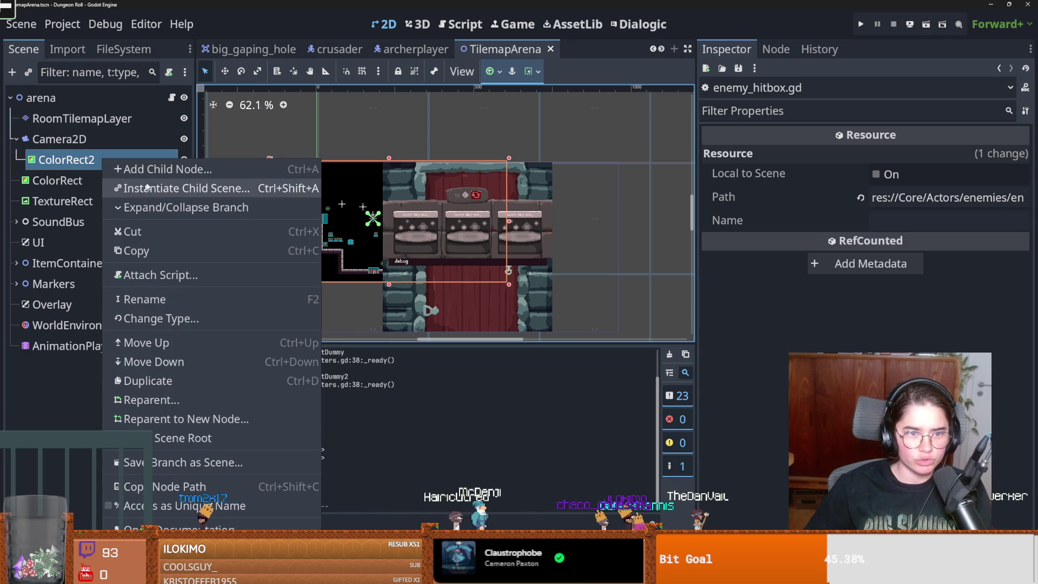
right_click(83, 160)
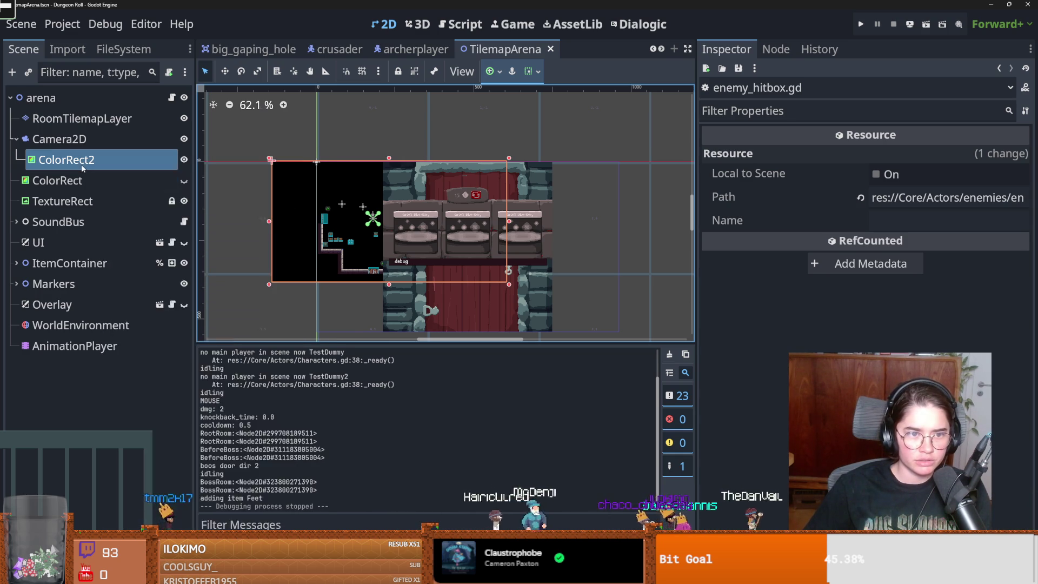
right_click(83, 160)
key("Delete")
left_click(486, 305)
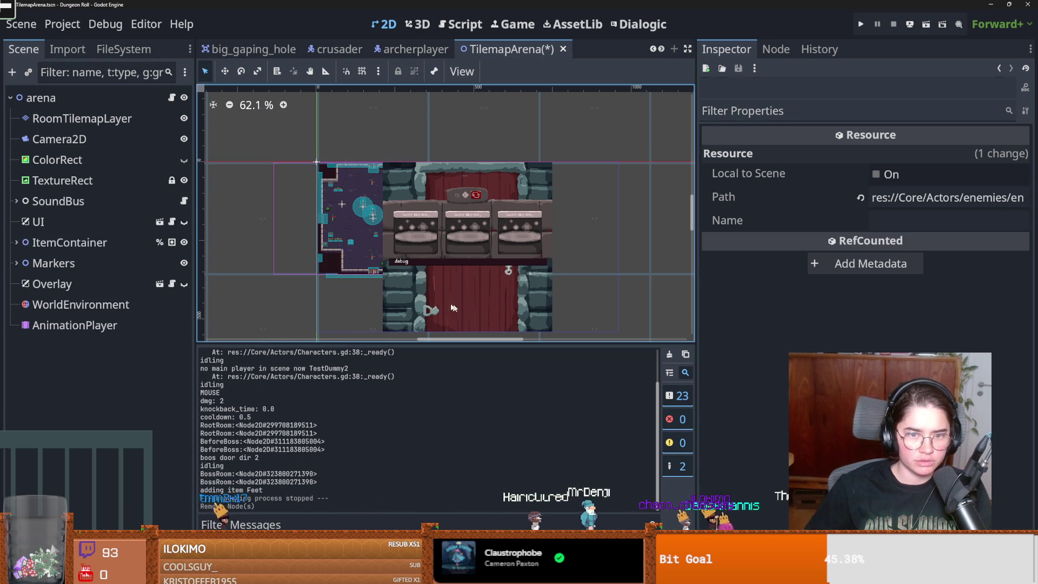
Add a Sprite2D child under Camera2D and browse its texture files without choosing one
right_click(51, 120)
left_click(30, 142)
right_click(32, 139)
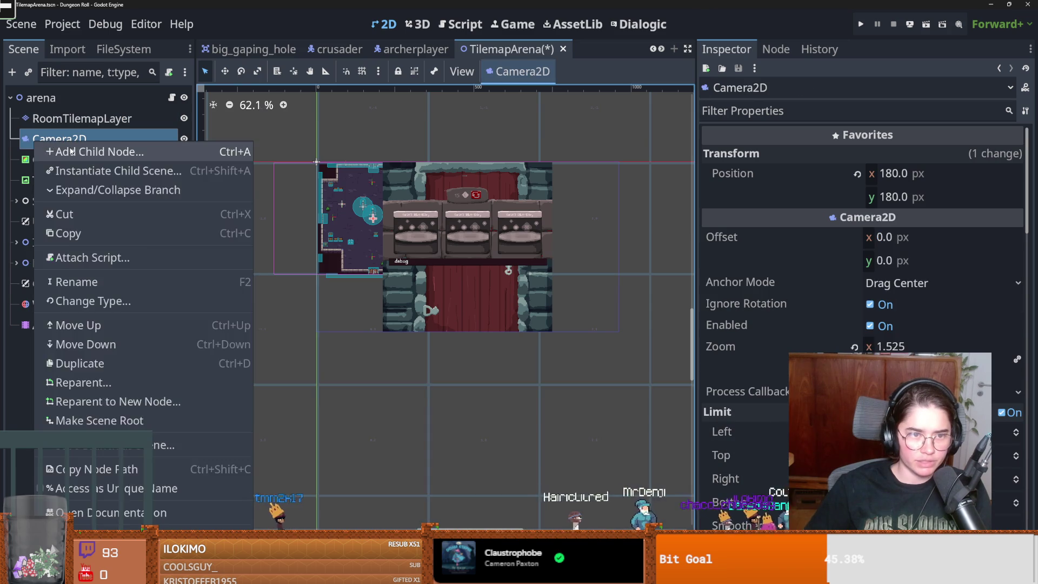
left_click(70, 150)
type("sprit")
key("Return")
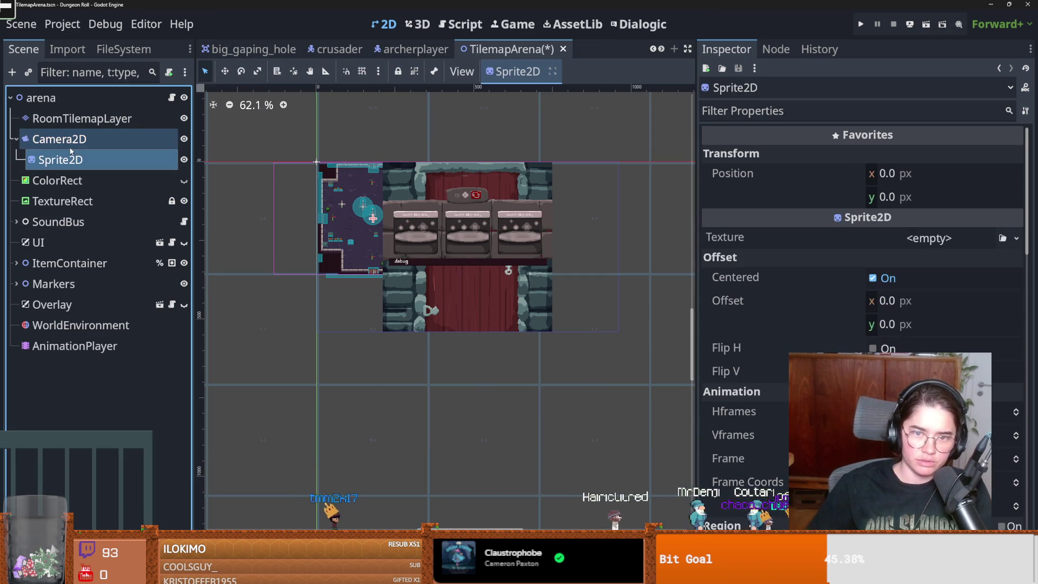
left_click(1017, 239)
left_click(1011, 470)
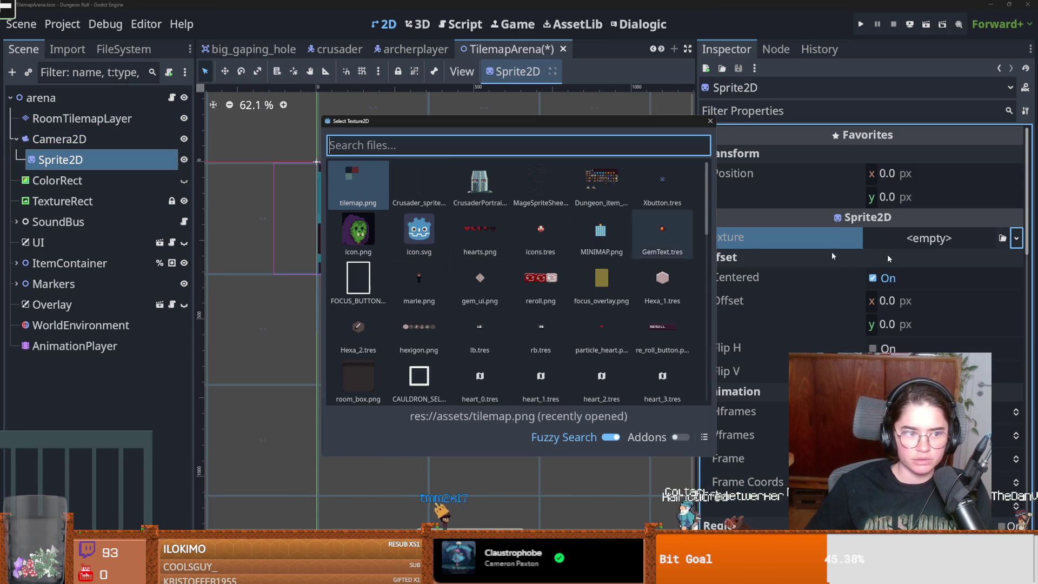
left_click(710, 120)
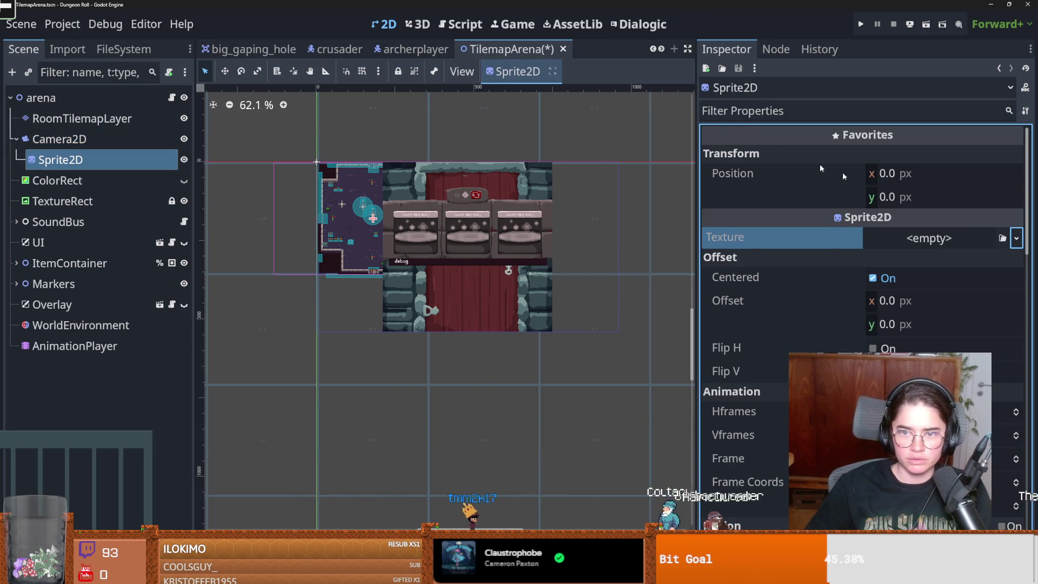
Give the Sprite2D a new AtlasTexture using the colour swatch image as its atlas
left_click(1016, 238)
left_click(891, 236)
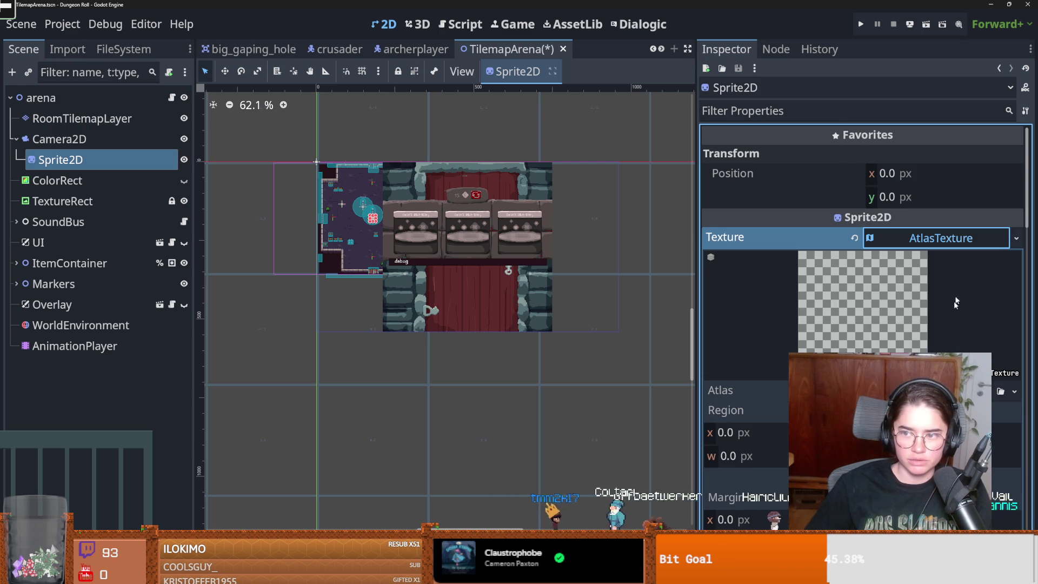
left_click(1009, 388)
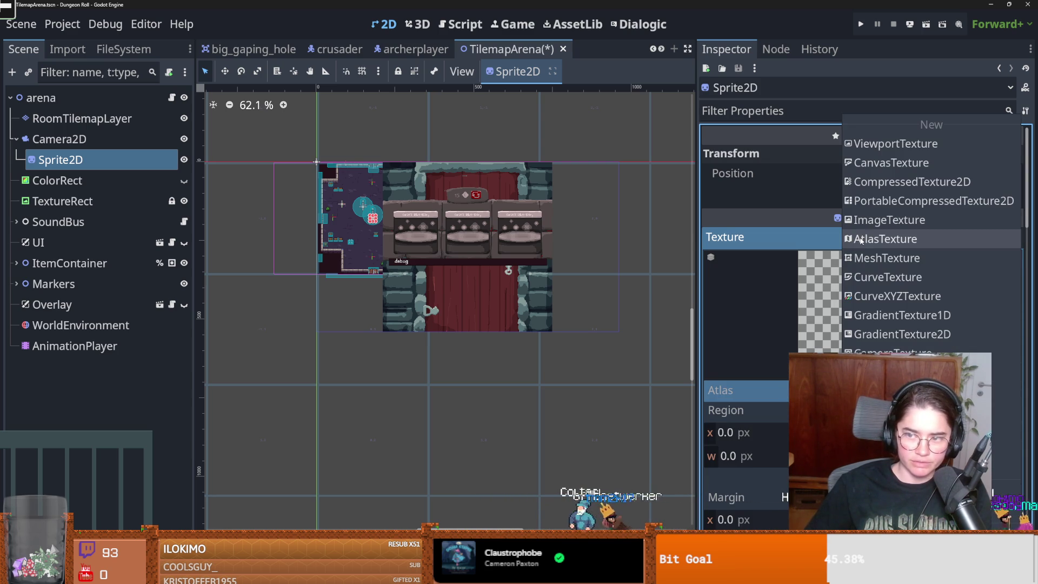
left_click(919, 411)
double_click(349, 190)
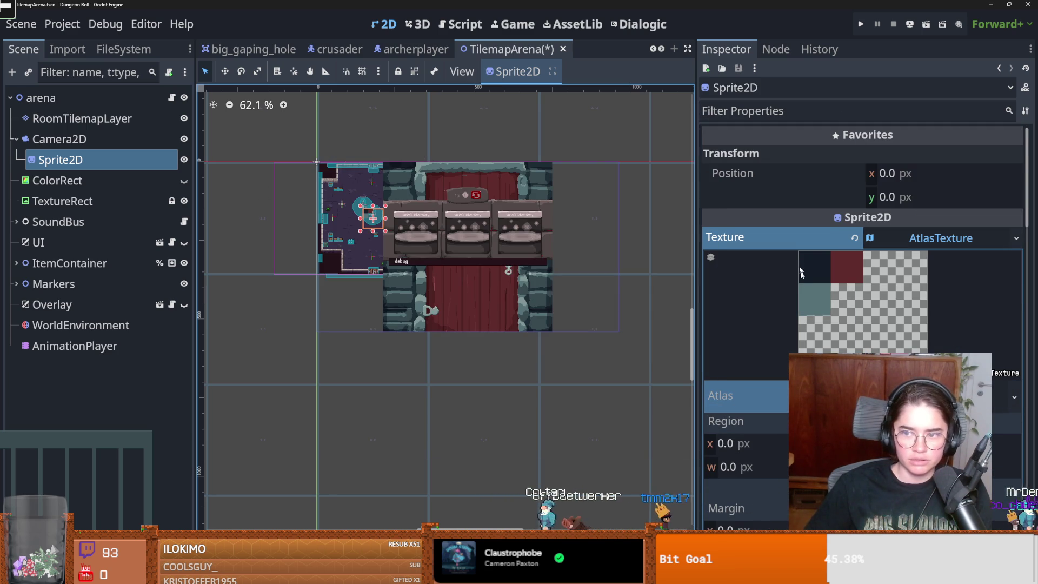
Crop the atlas region to the dark square tile and save the arena scene
left_click(919, 422)
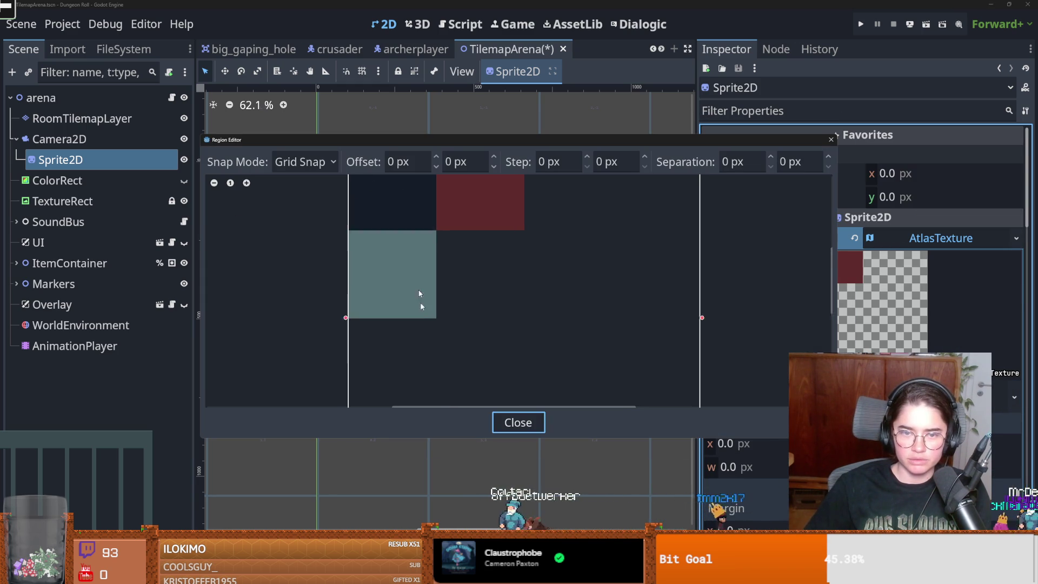
mouse_move(448, 324)
left_mouse_down()
mouse_move(413, 281)
mouse_move(370, 254)
left_mouse_up()
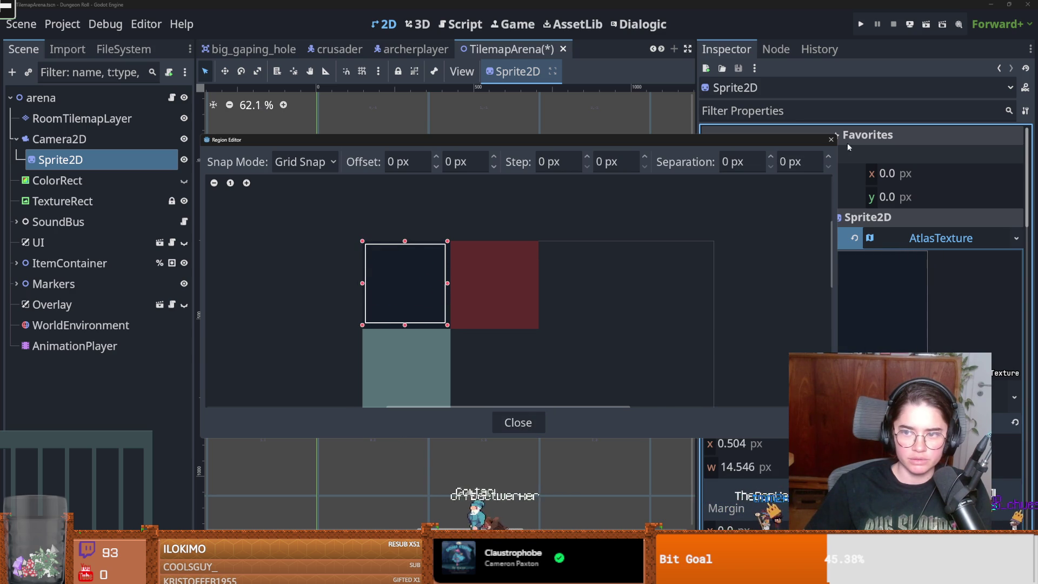
key("Escape")
scroll(405, 253, "up", 4)
scroll(406, 252, "down", 1)
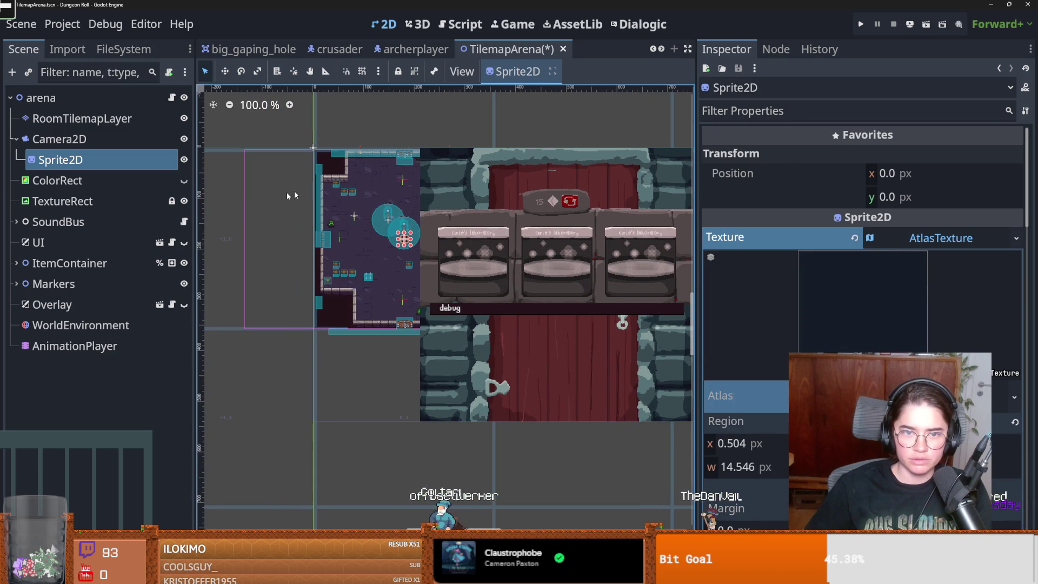
left_click_drag(374, 193, 393, 193)
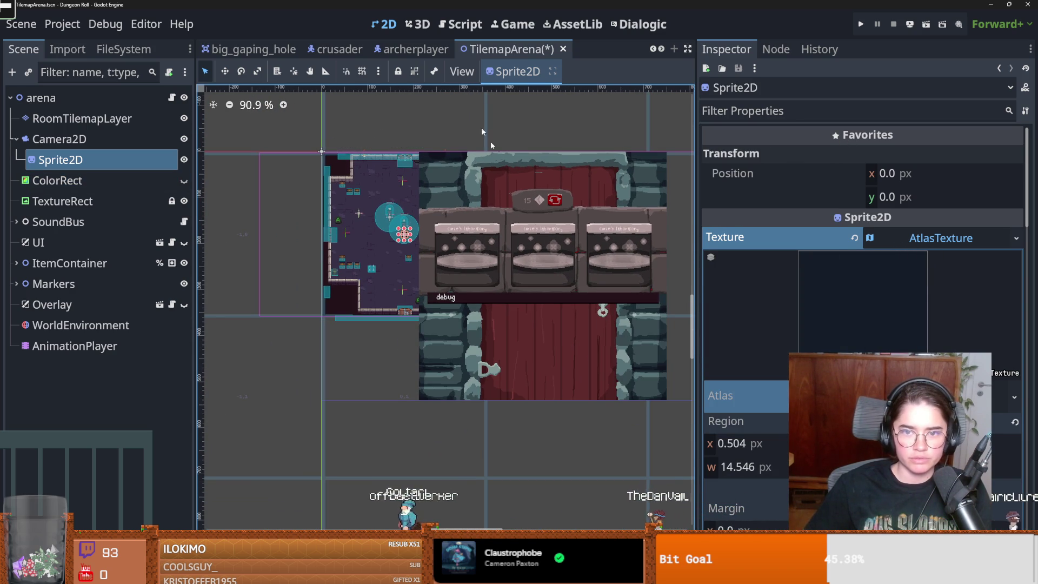
key("ctrl+s")
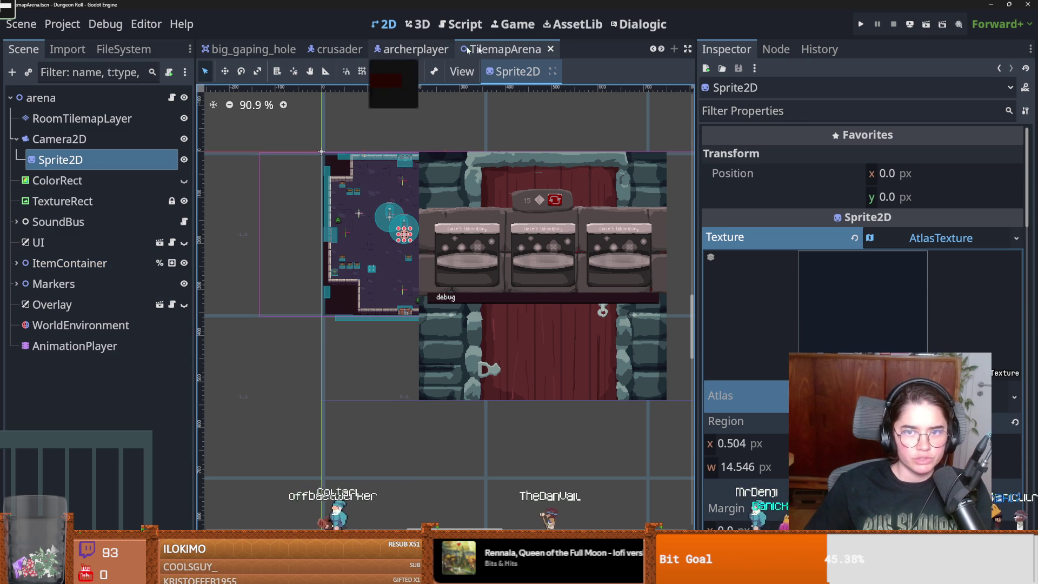
left_click(123, 48)
Filter the FileSystem dock by 'door' and open Core/Doors/door.tscn
double_click(67, 94)
type("door")
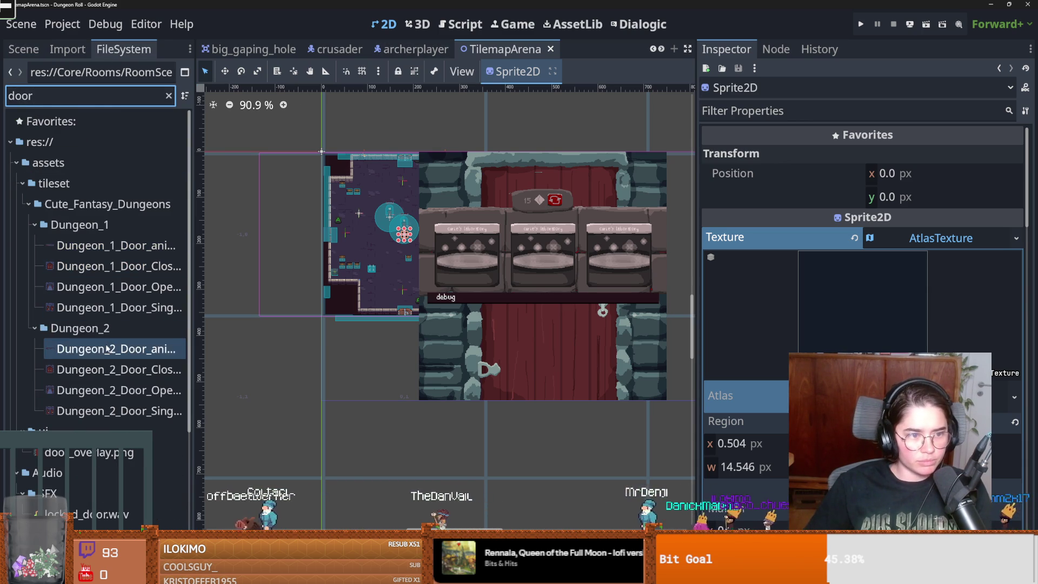
scroll(81, 379, "down", 3)
double_click(82, 421)
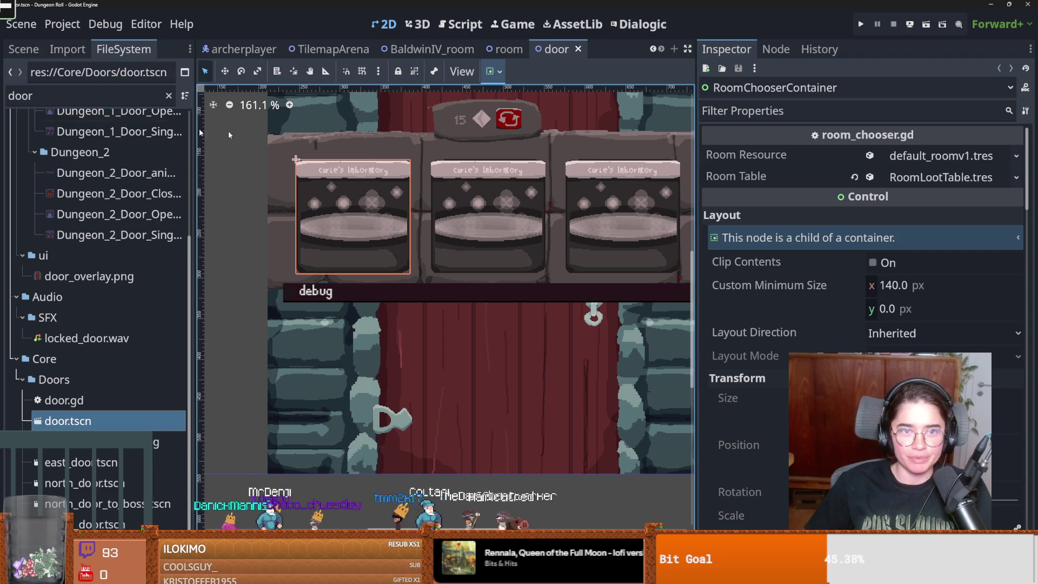
left_click(24, 51)
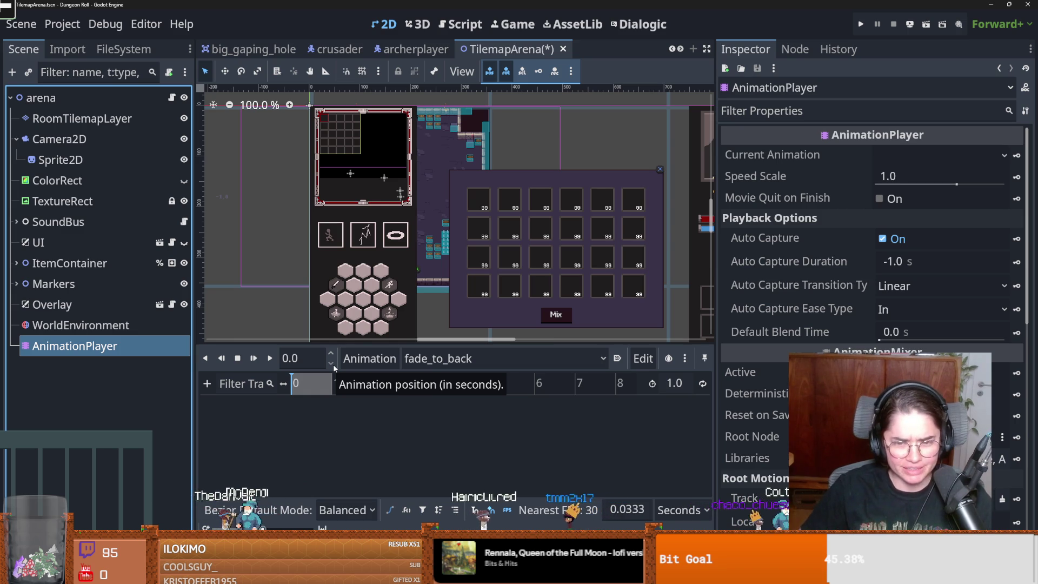
Open the Animation Edit menu for the fade_to_back animation
left_click(643, 359)
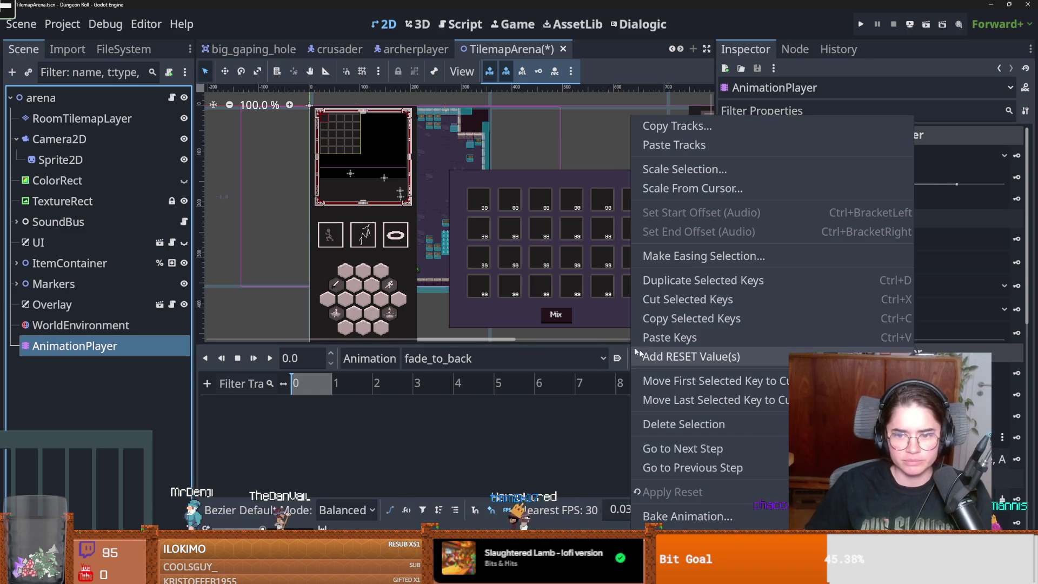
Key Sprite2D's modulate transparent at 0 s and opaque at 1.0 s, preview, and save
left_click(60, 160)
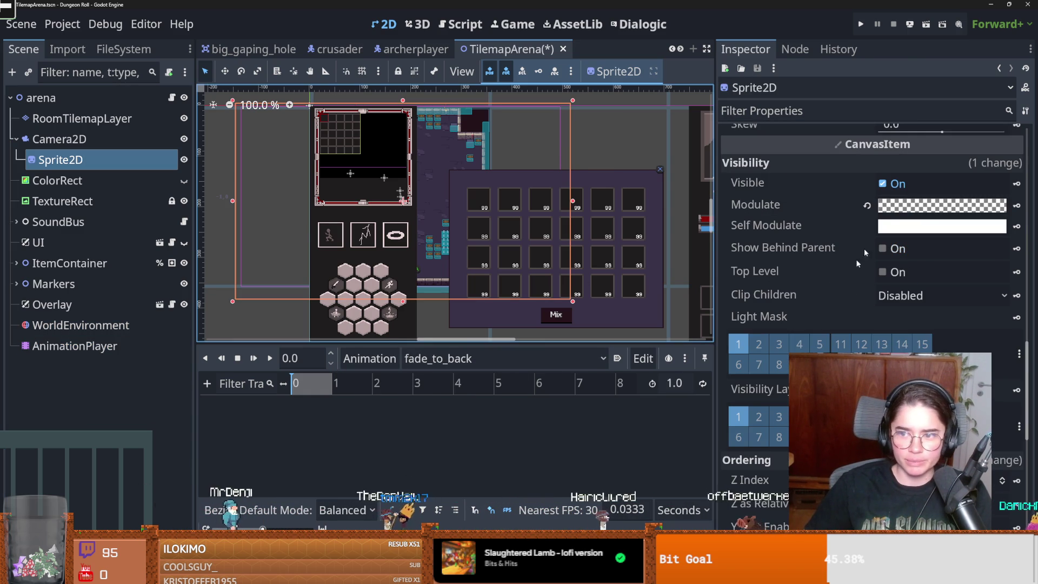
left_click(1017, 205)
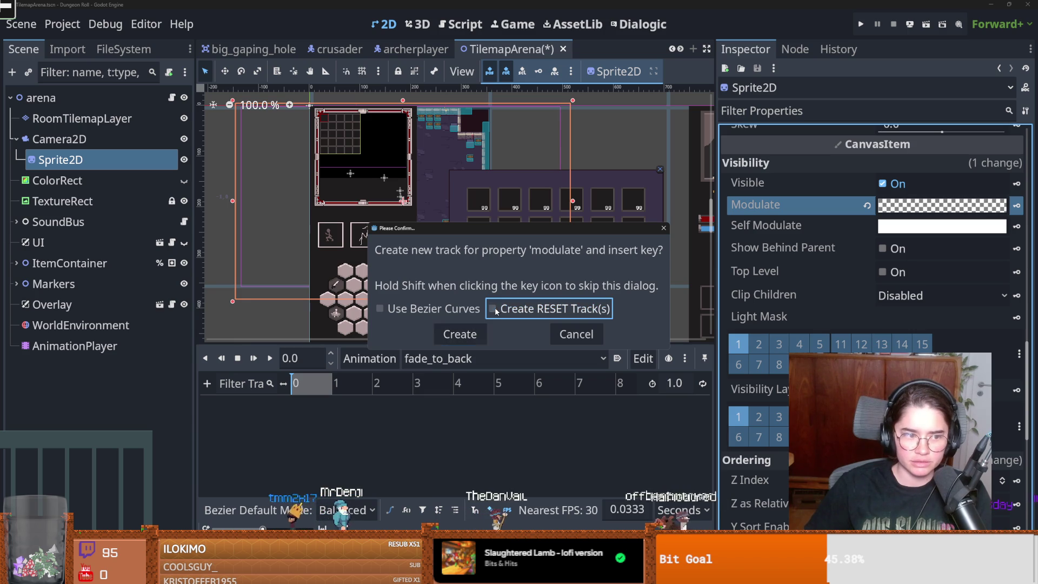
left_click(459, 334)
left_click(331, 384)
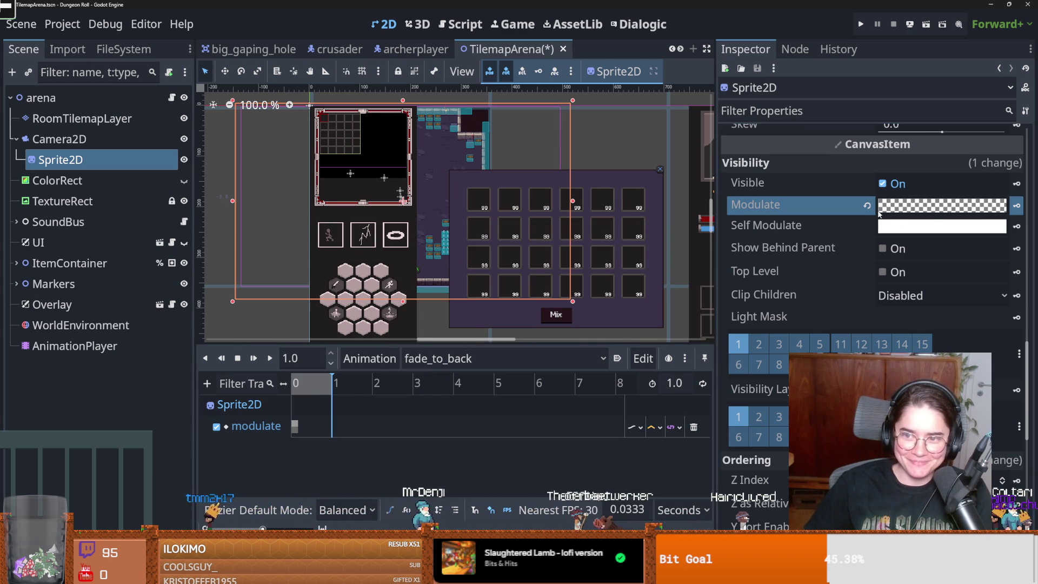
left_click(887, 206)
left_click(1017, 205)
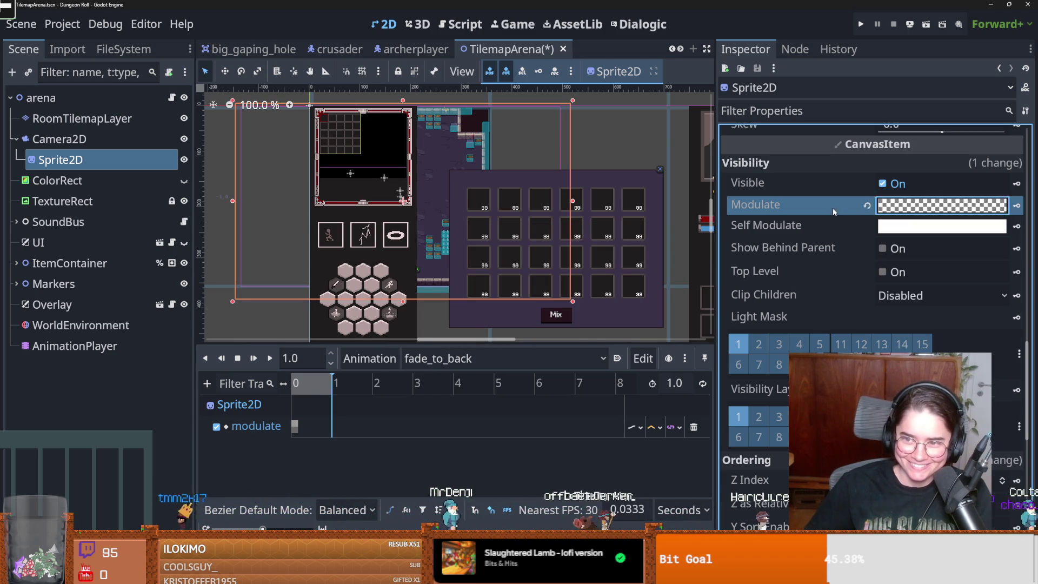
left_click(1017, 206)
left_click(296, 383)
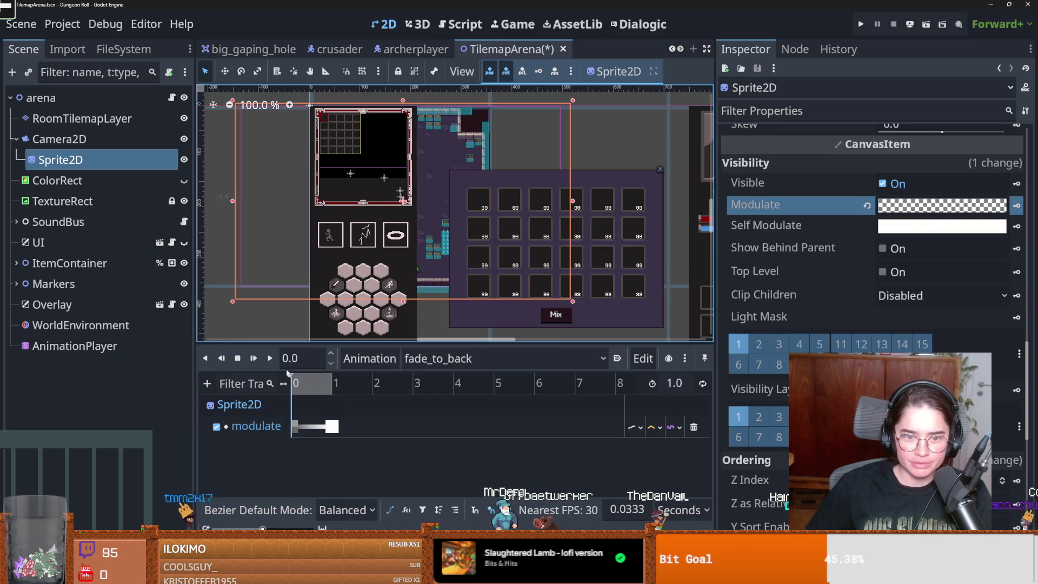
left_click(271, 359)
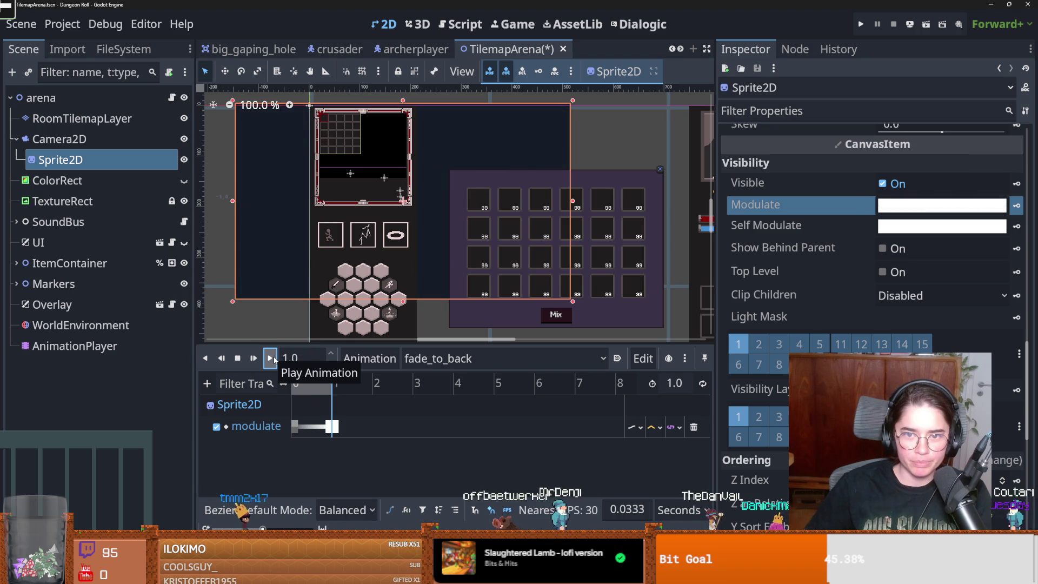
scroll(413, 325, "up", 2)
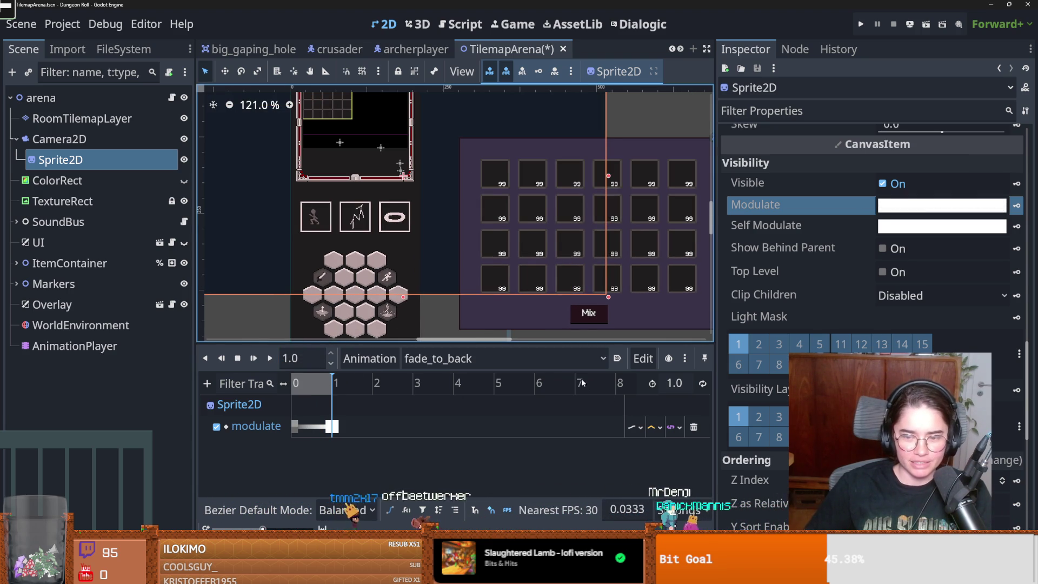
key("ctrl+s")
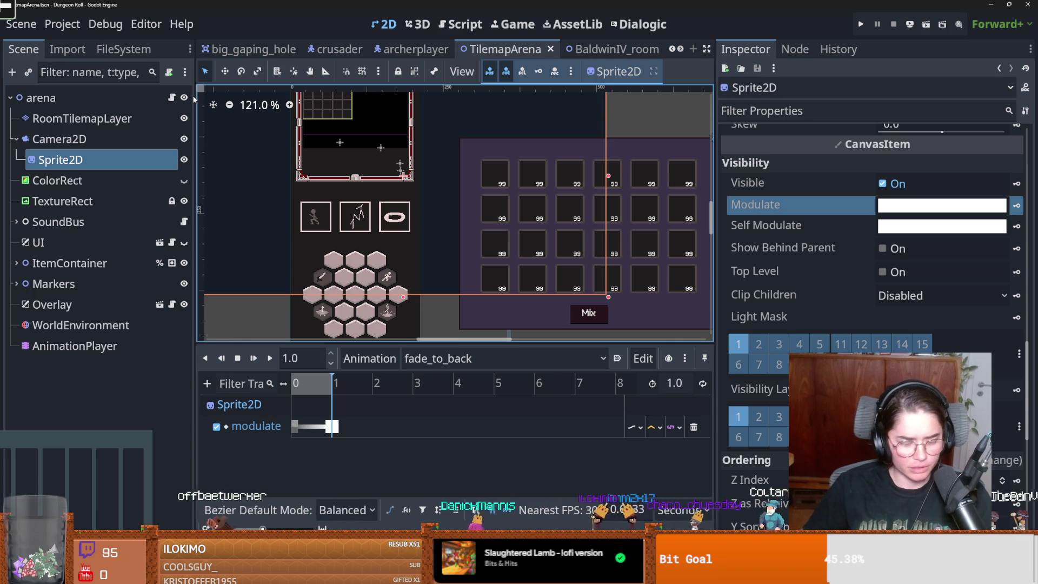
In arena.gd, make the AnimationPlayer node accessible as a unique name and save
left_click(171, 97)
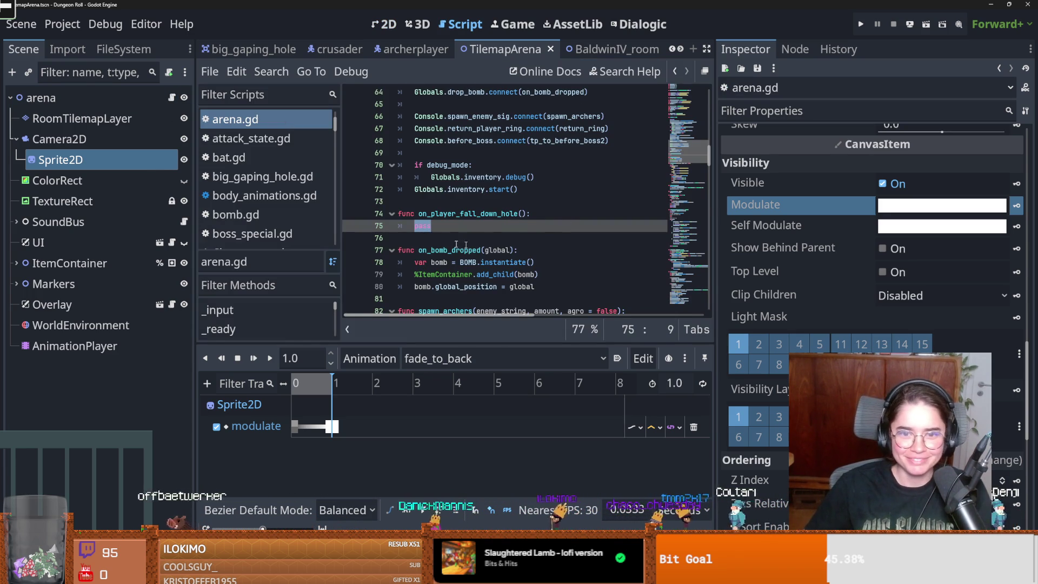
right_click(100, 346)
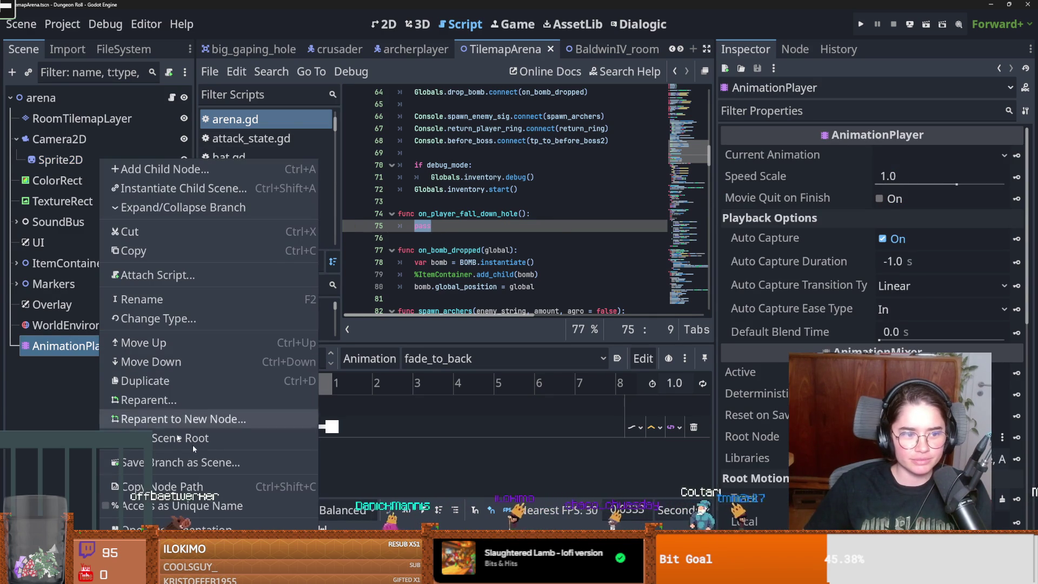
left_click(178, 506)
key("ctrl+s")
Replace pass in on_player_fall_down_hole with %AnimationPlayer.play("fade_to_back") and save
key("BackSpace")
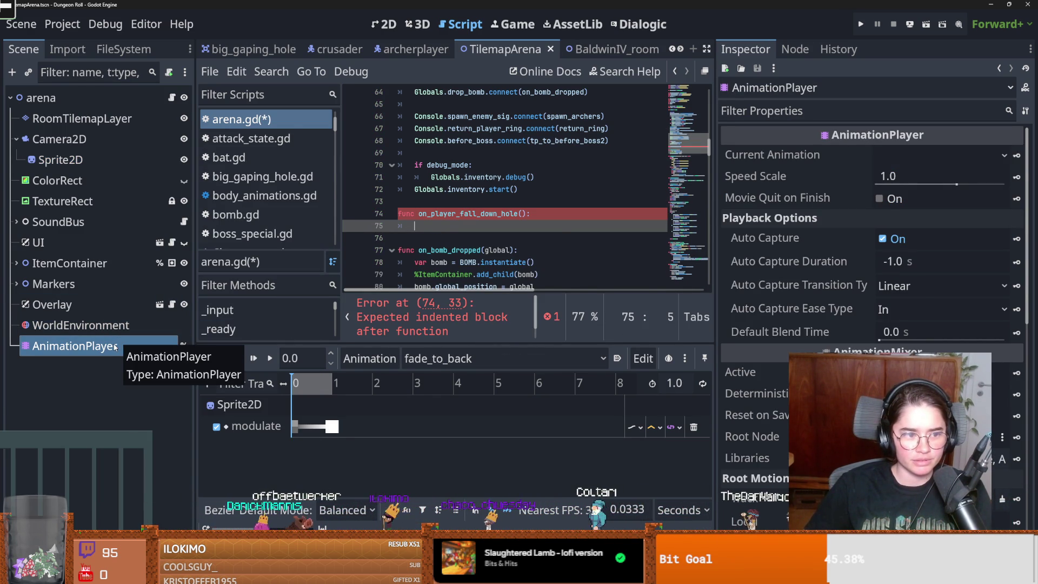
mouse_move(115, 347)
left_mouse_down()
mouse_move(411, 214)
mouse_move(431, 218)
left_mouse_up()
type(".play(\"fade_to_back\"")
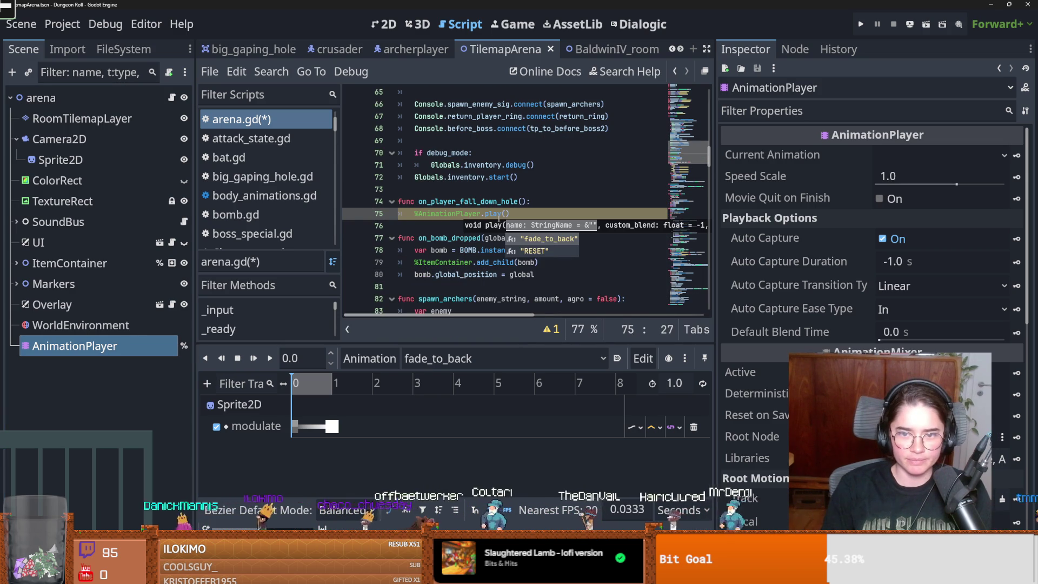
key("ctrl+s")
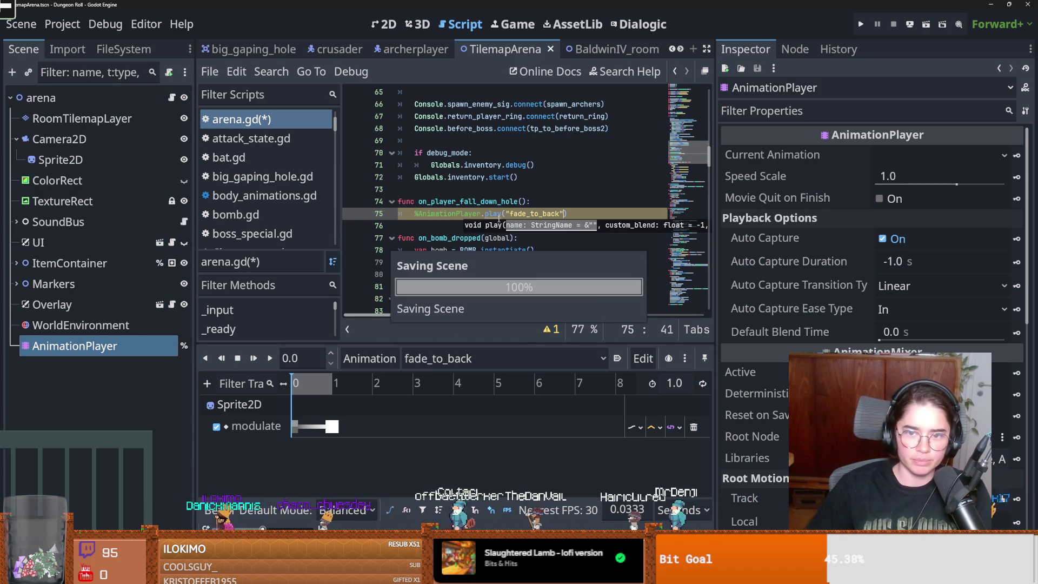
left_click(515, 214)
key("ctrl+s")
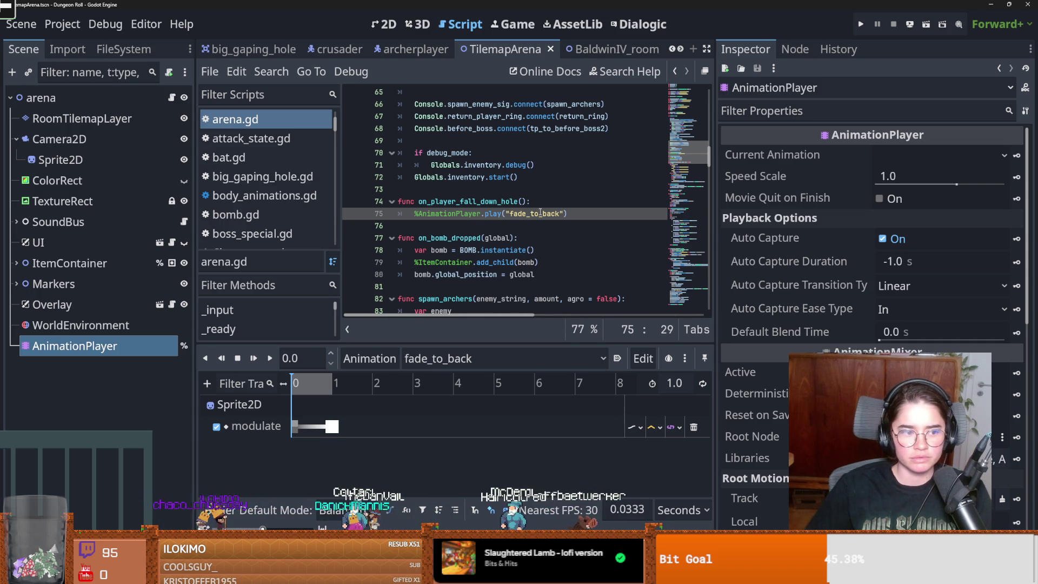
left_click(440, 365)
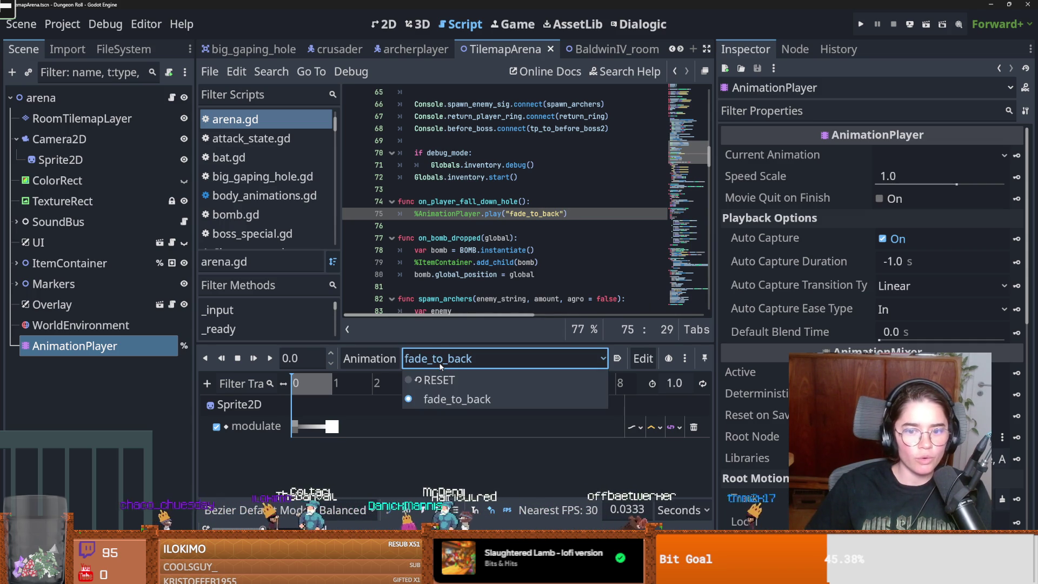
left_click(644, 357)
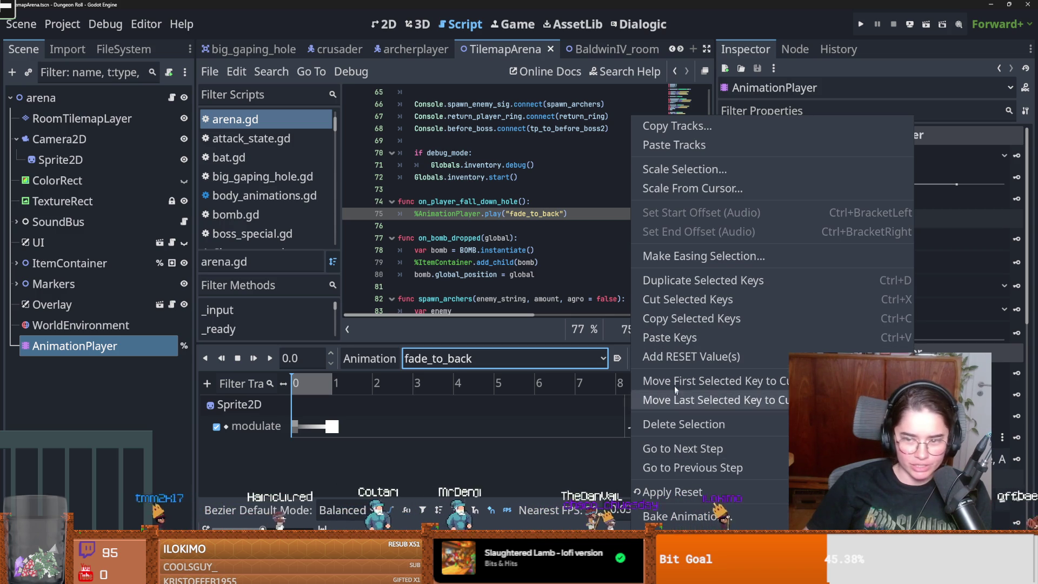
Rename the fade animation to fade_to_black and save the arena scene
left_click(393, 358)
left_click(393, 358)
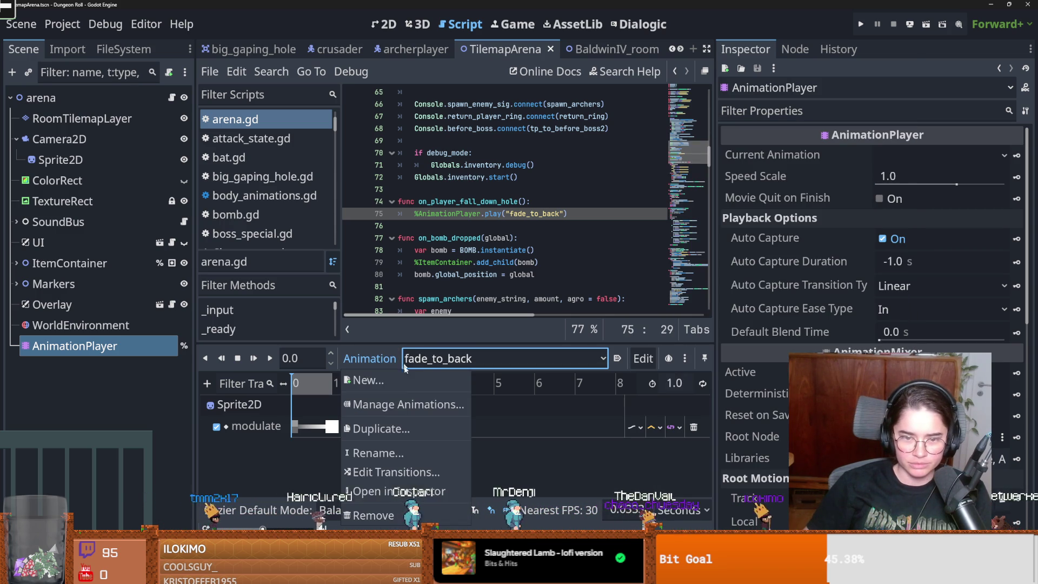
left_click(385, 457)
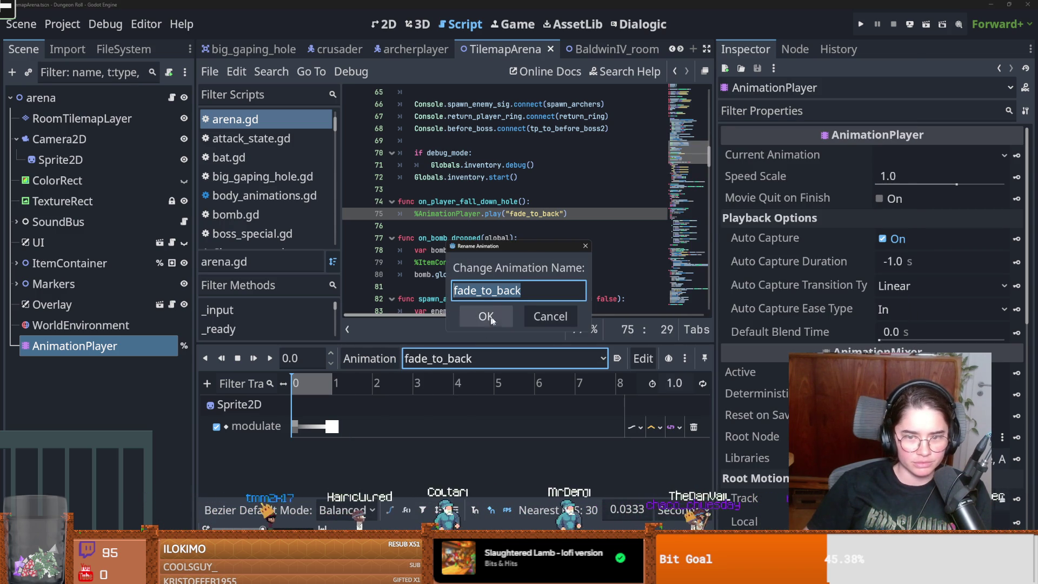
left_click(498, 291)
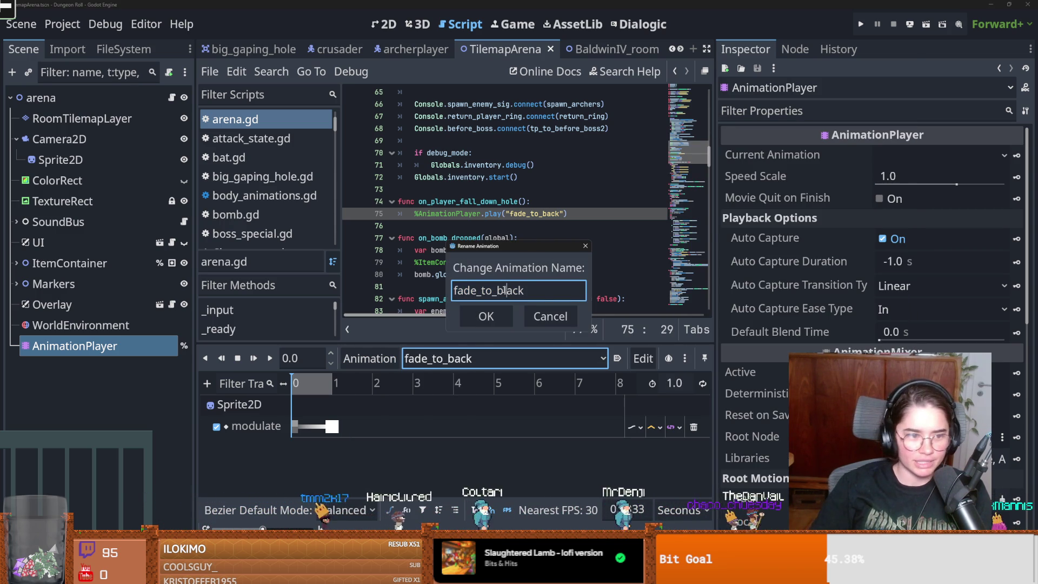
key("Return")
key("ctrl+s")
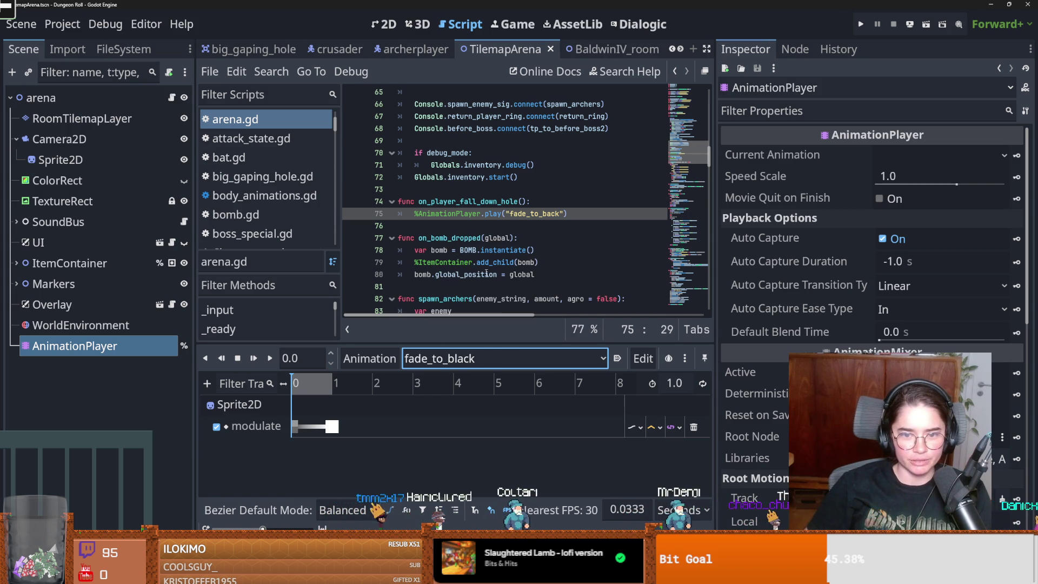
Correct line 75 of arena.gd to play("fade_to_black") and save the script
left_click(546, 215)
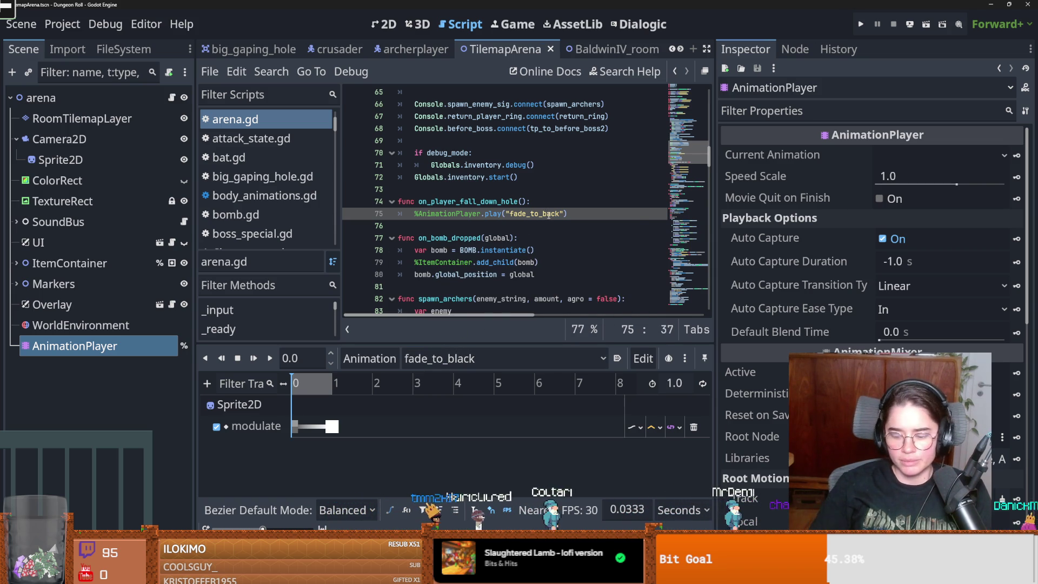
type("l")
key("ctrl+s")
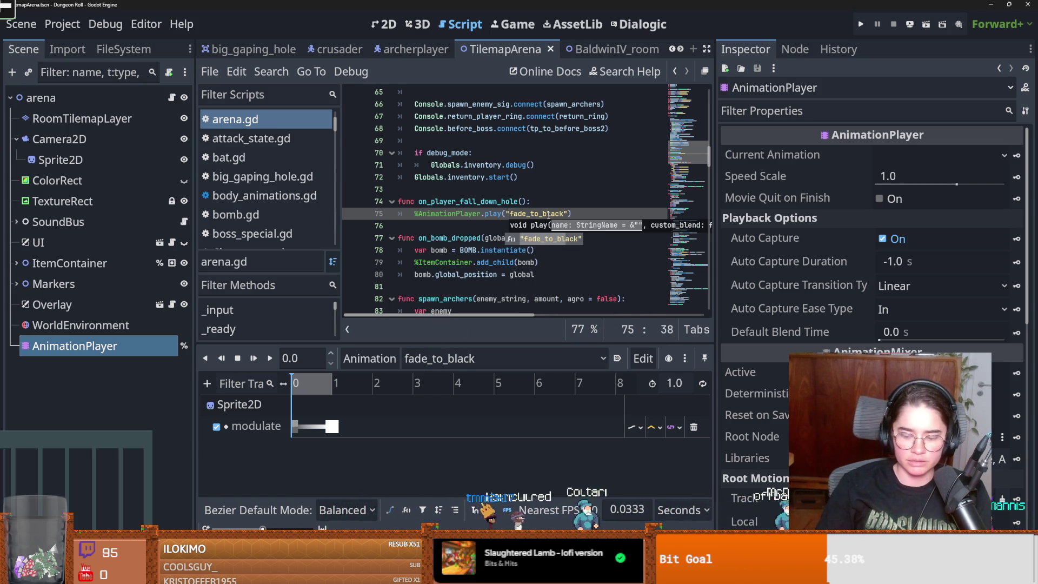
key("ctrl+s")
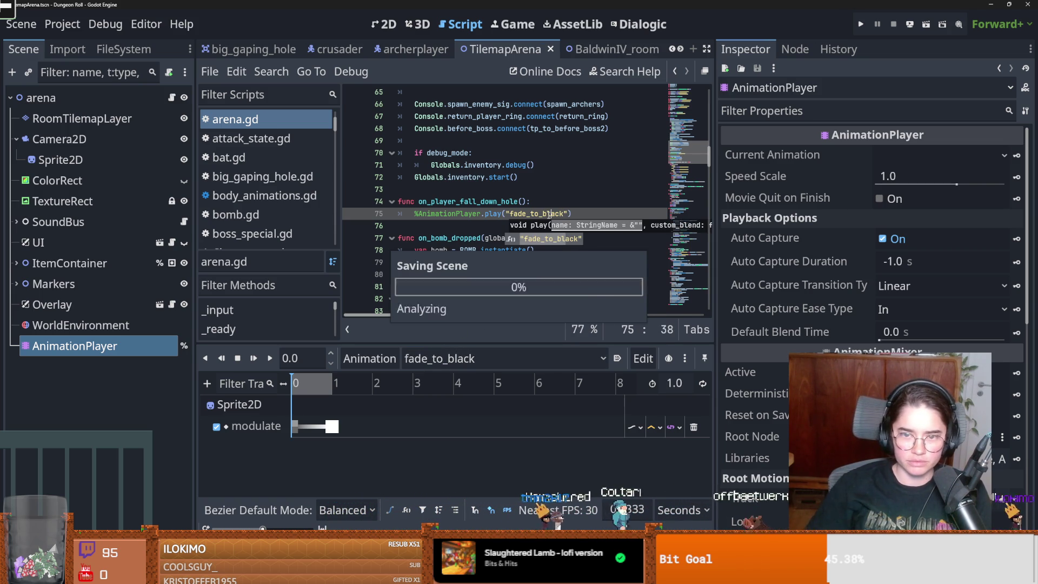
left_click(513, 232)
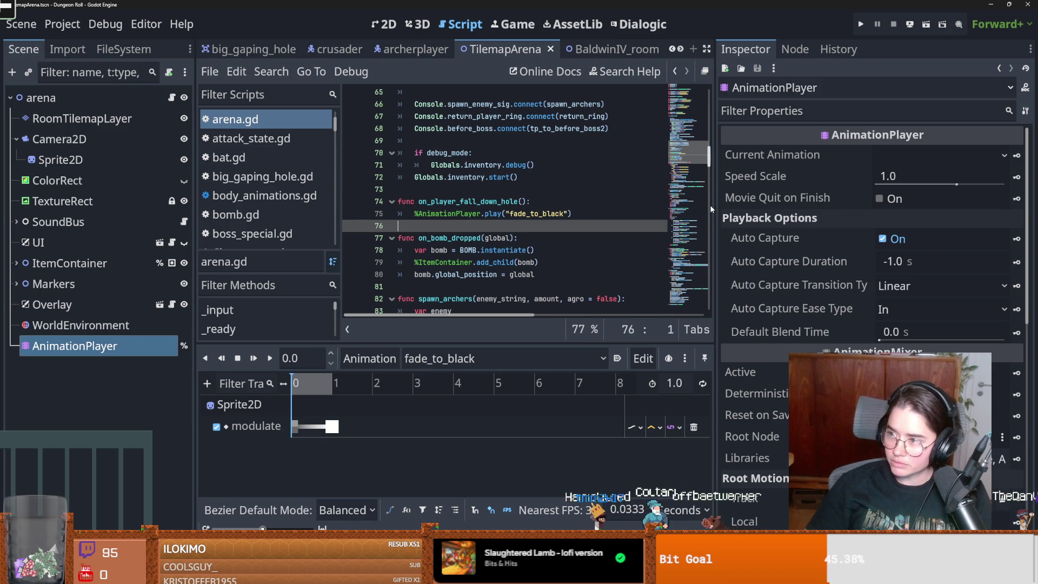
left_click(502, 214)
scroll(497, 222, "up", 5)
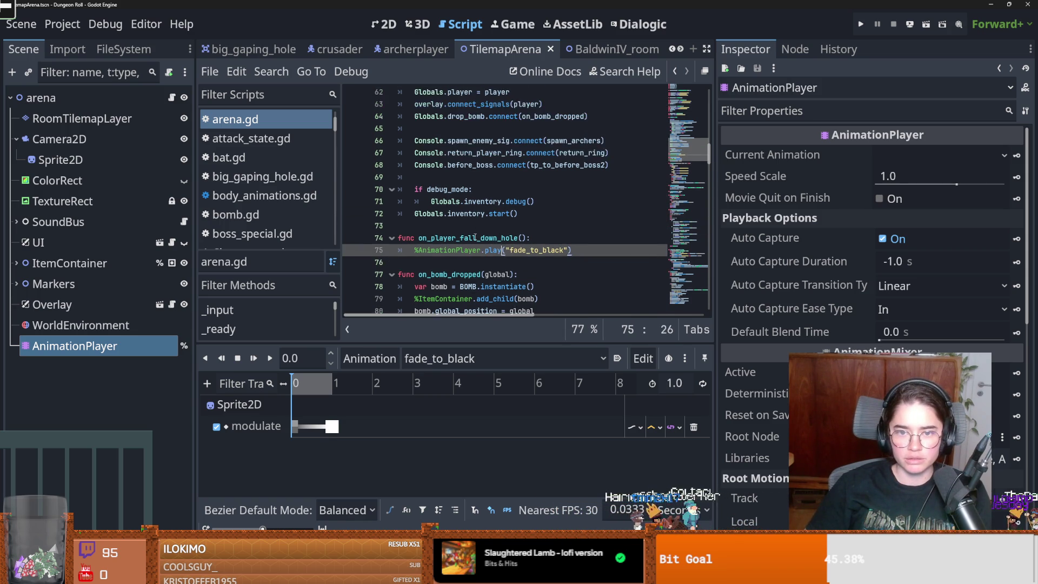
left_click(416, 49)
scroll(462, 229, "down", 7)
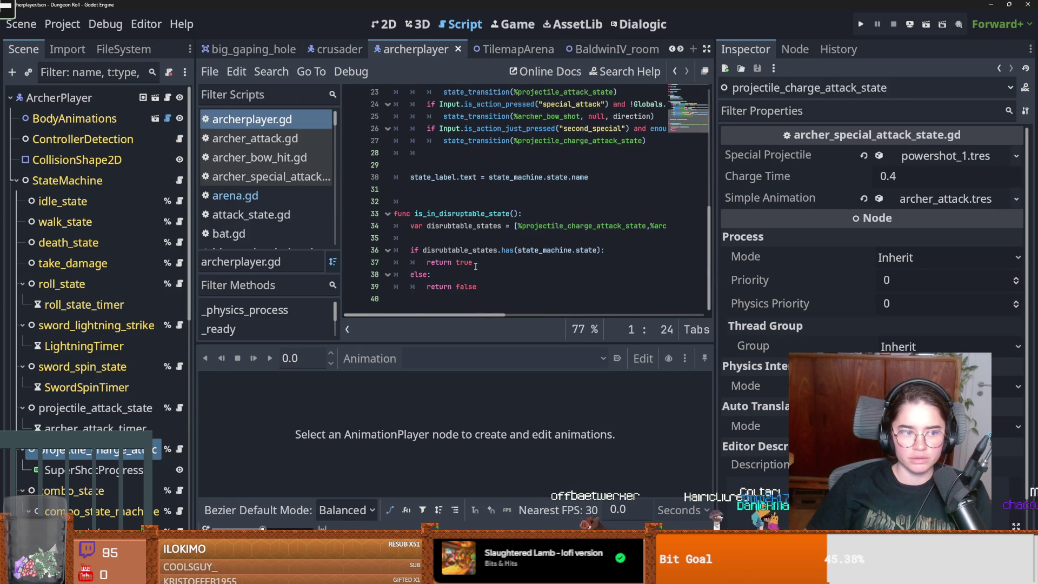
From archerplayer.gd, open the parent PlayerCharacter.gd at the fall_down_hole function
scroll(476, 266, "up", 4)
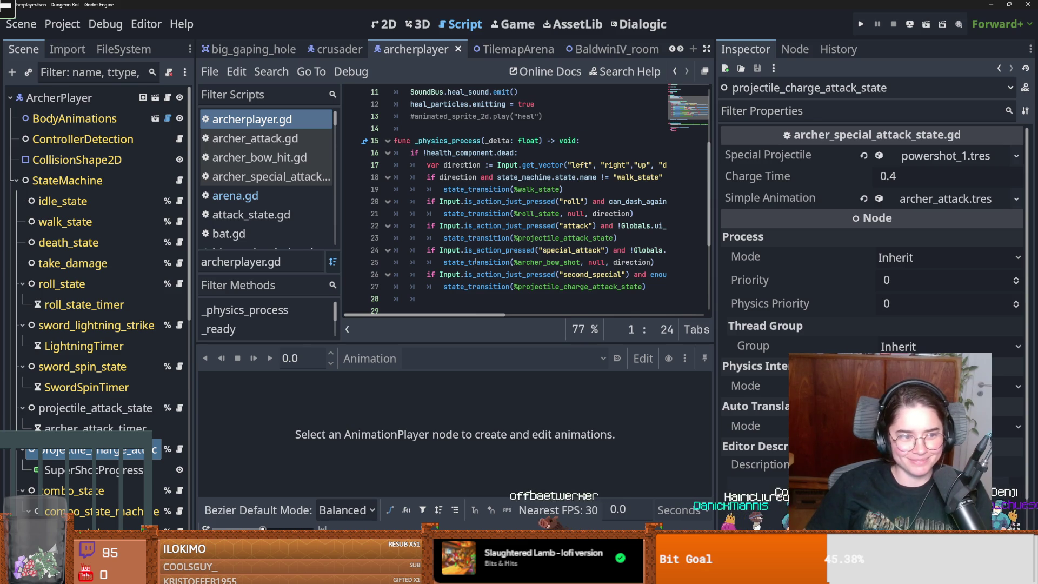
mouse_move(475, 258)
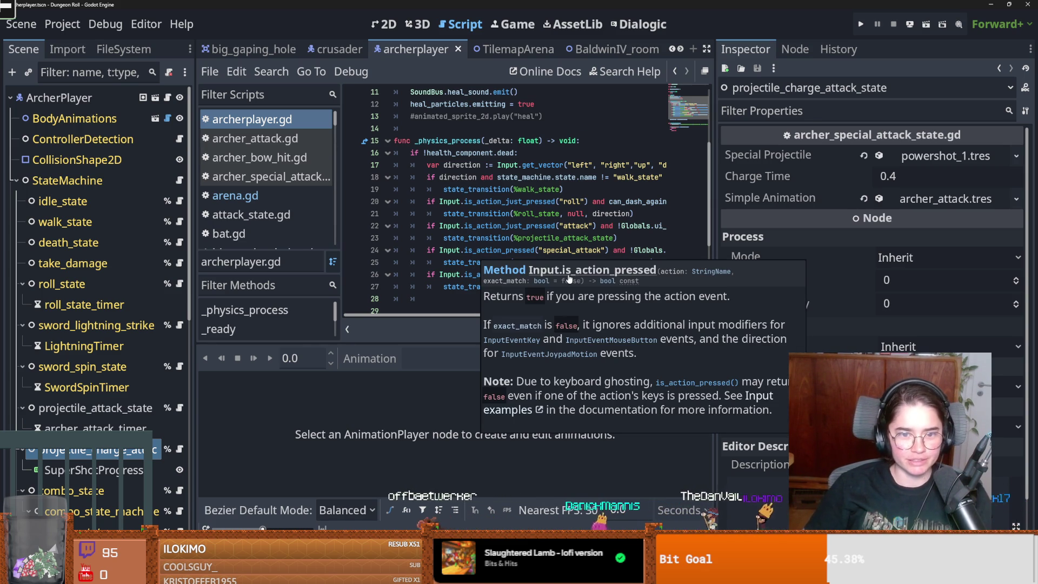
left_click_drag(342, 267, 290, 267)
scroll(434, 146, "up", 3)
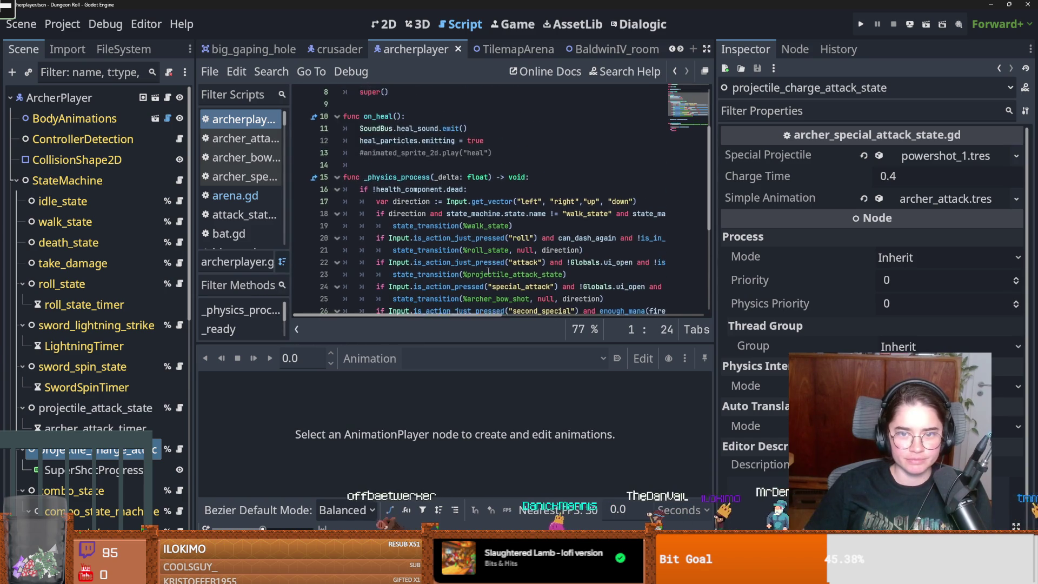
scroll(397, 138, "up", 1)
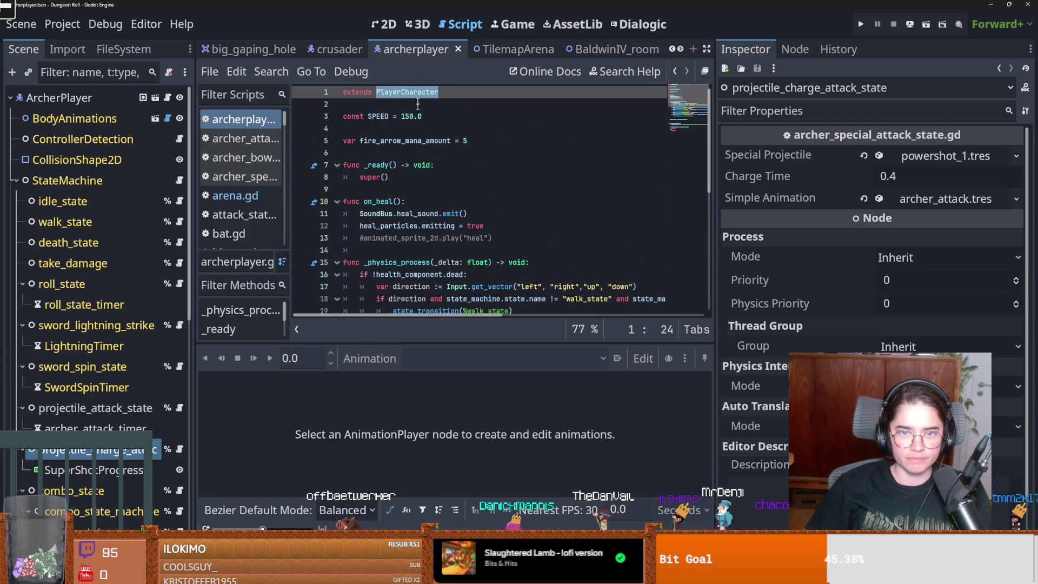
left_click(402, 92, "ctrl")
Add a blank line after fall_down.emit() and save PlayerCharacter.gd
scroll(478, 226, "down", 1)
key("End")
key("Return")
key("ctrl+s")
Add 'var get_up_timer = Timer.new()' below fall_down.emit() in fall_down_hole
left_click(437, 213)
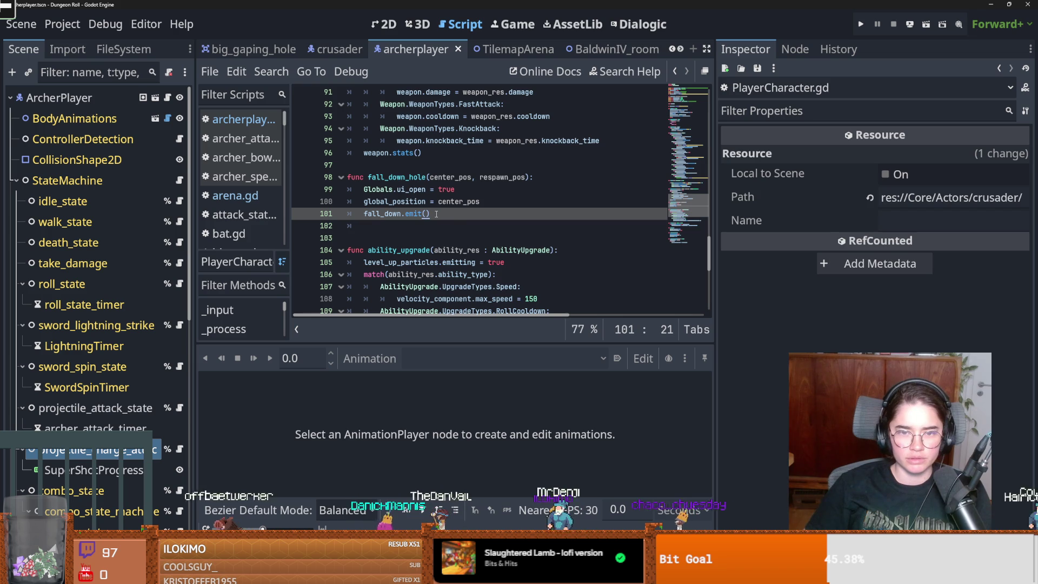
key("Return")
type("var")
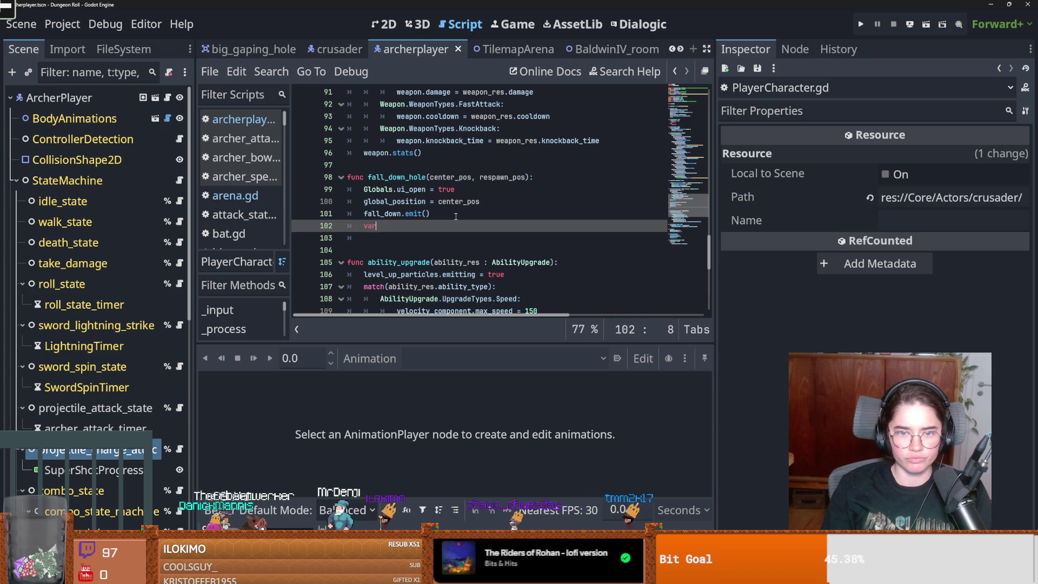
type("din")
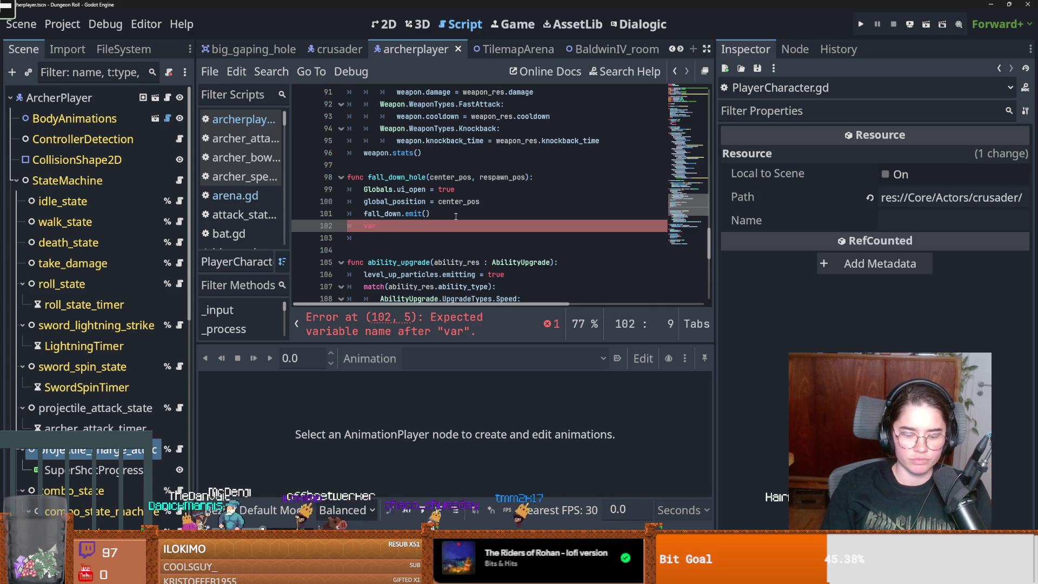
type("get_up")
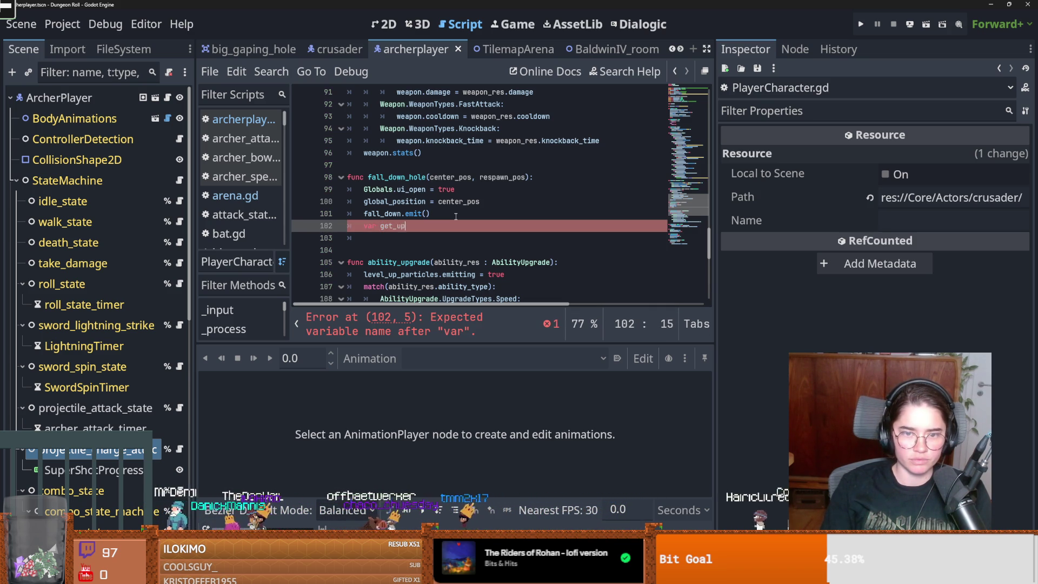
type("_timer = Timer")
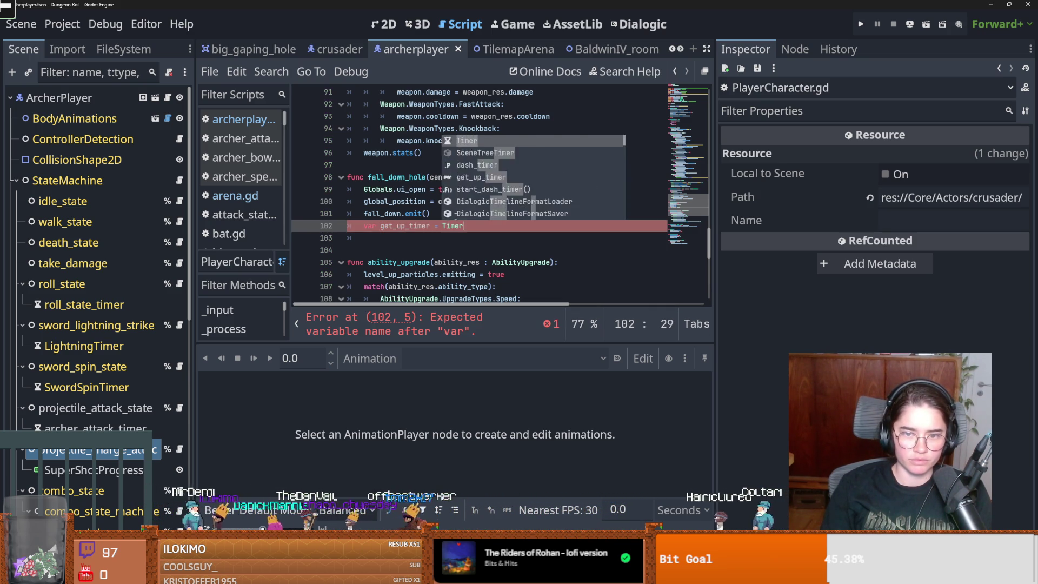
type(".new()")
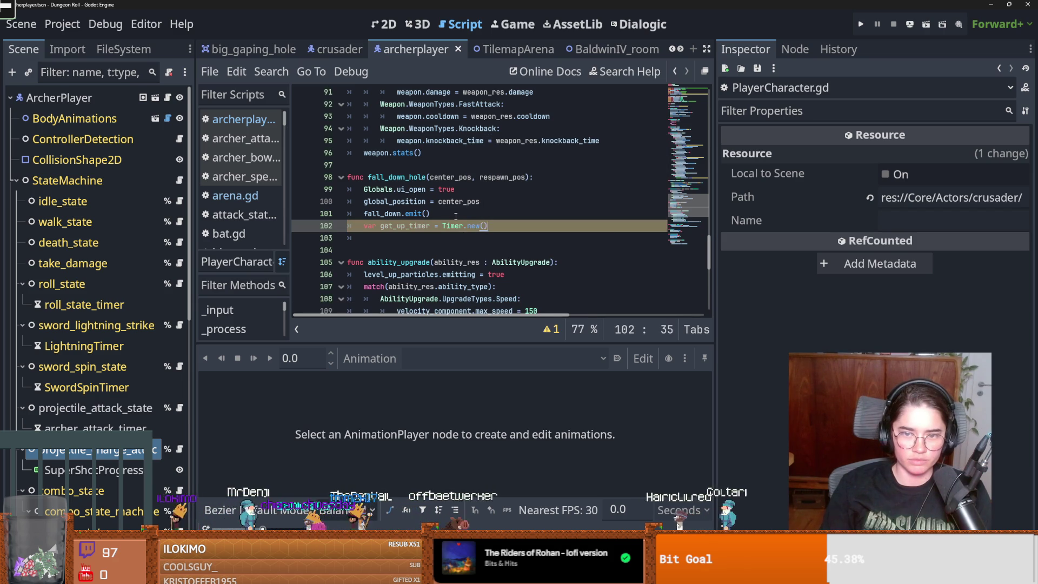
key("Return")
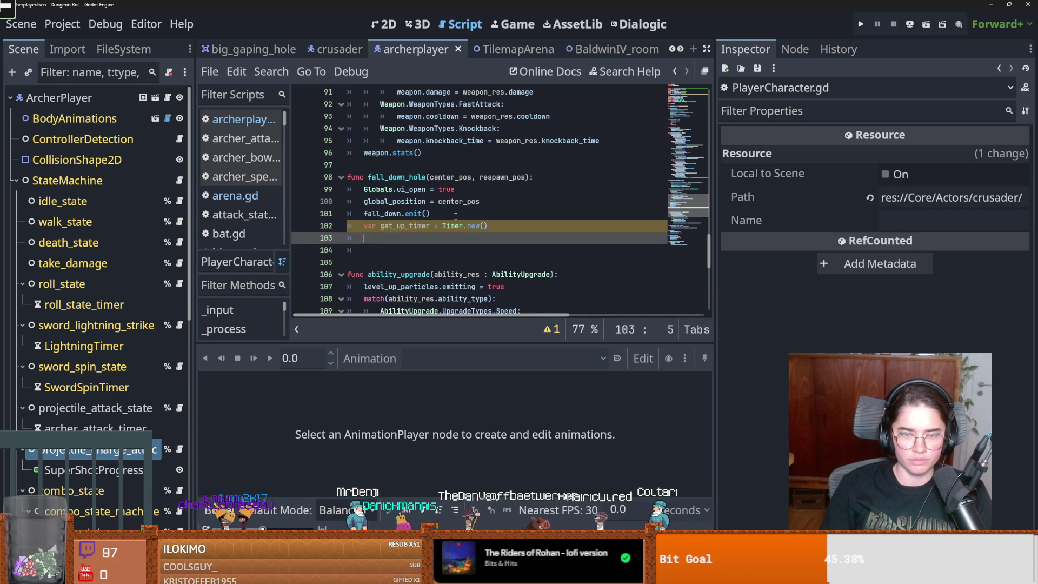
left_click(427, 213)
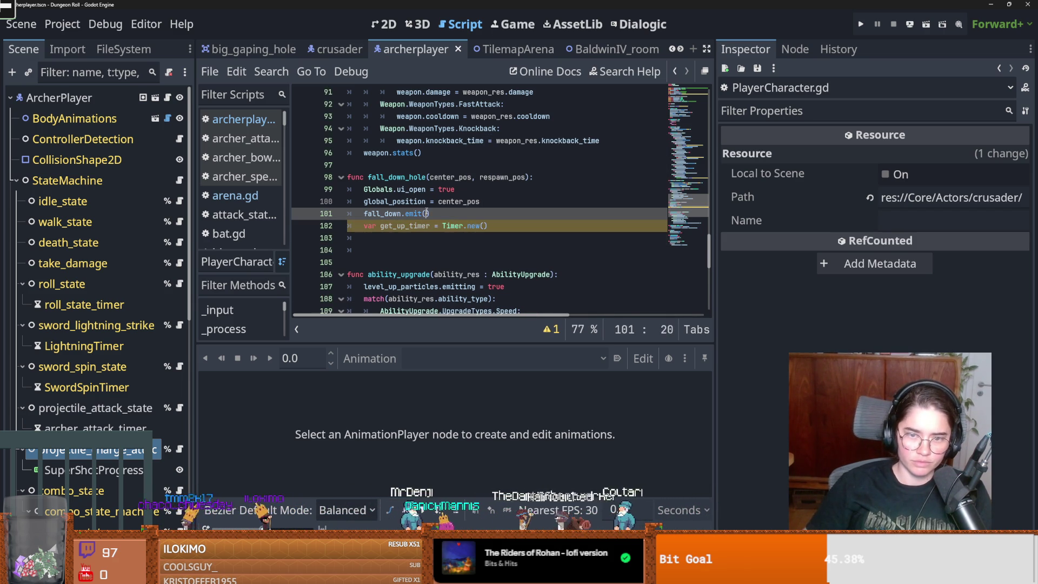
type("true")
left_click(392, 241)
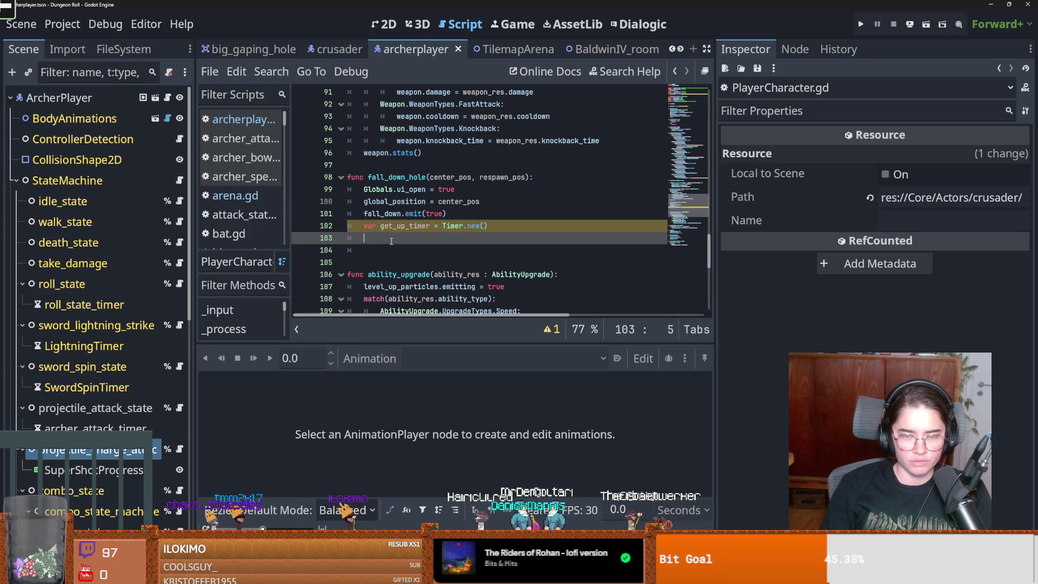
type("ge")
Add the new get_up_timer as a child with add_child(get_up_timer)
key("Return")
type(".wait_time")
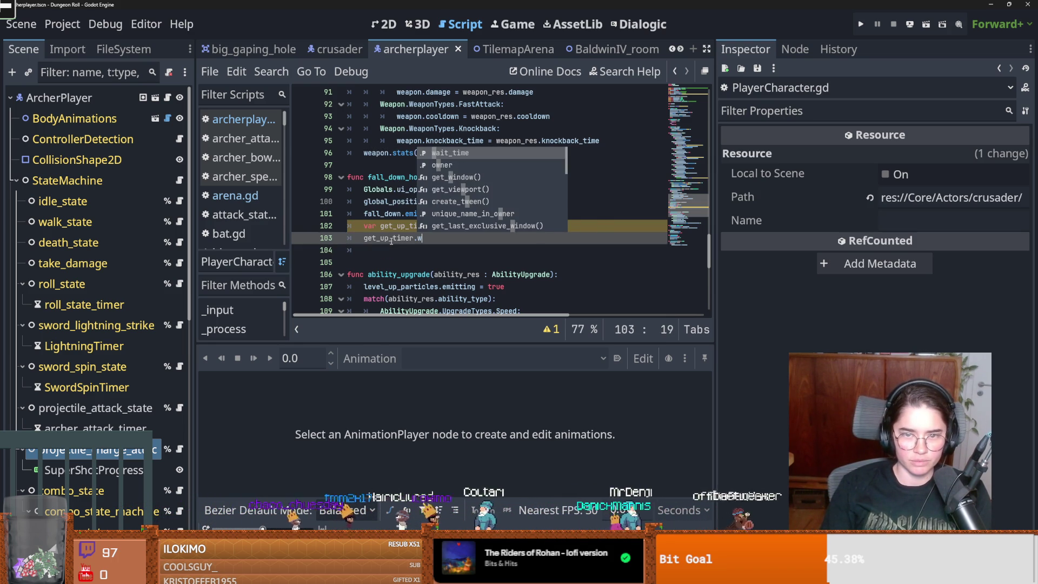
key("BackSpace")
key("BackSpace")
key("BackSpace")
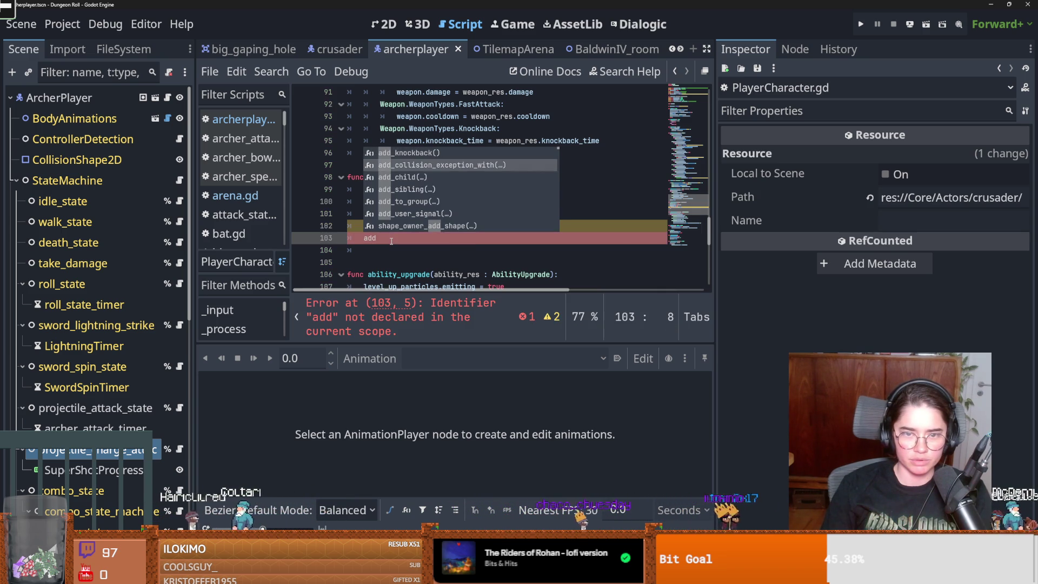
key("Return")
type("ge")
key("Return")
On the next line, connect get_up_timer.timeout to on_player_get_up
key("End")
key("Return")
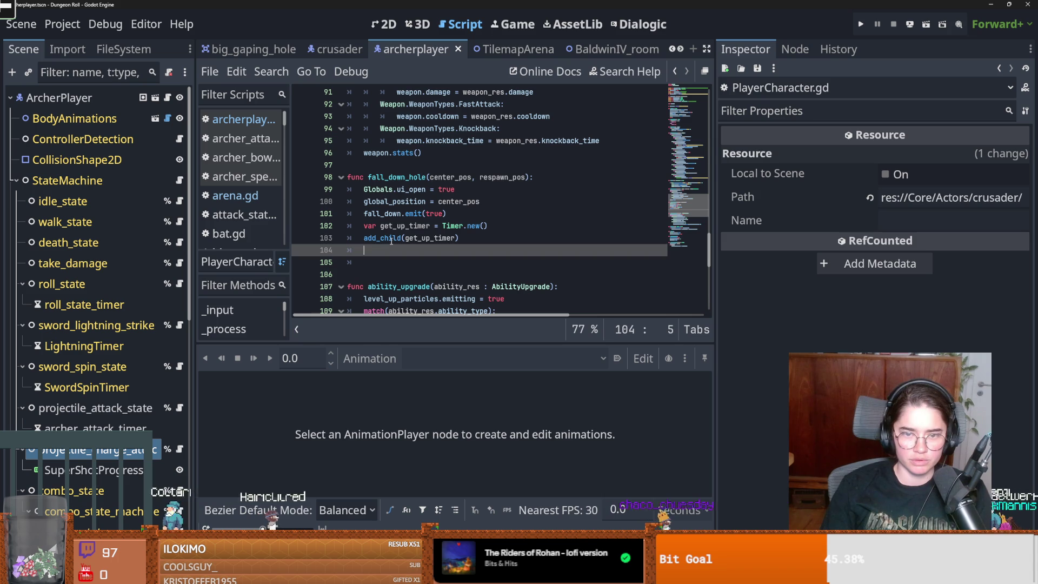
type("ge")
key("Return")
type(".t")
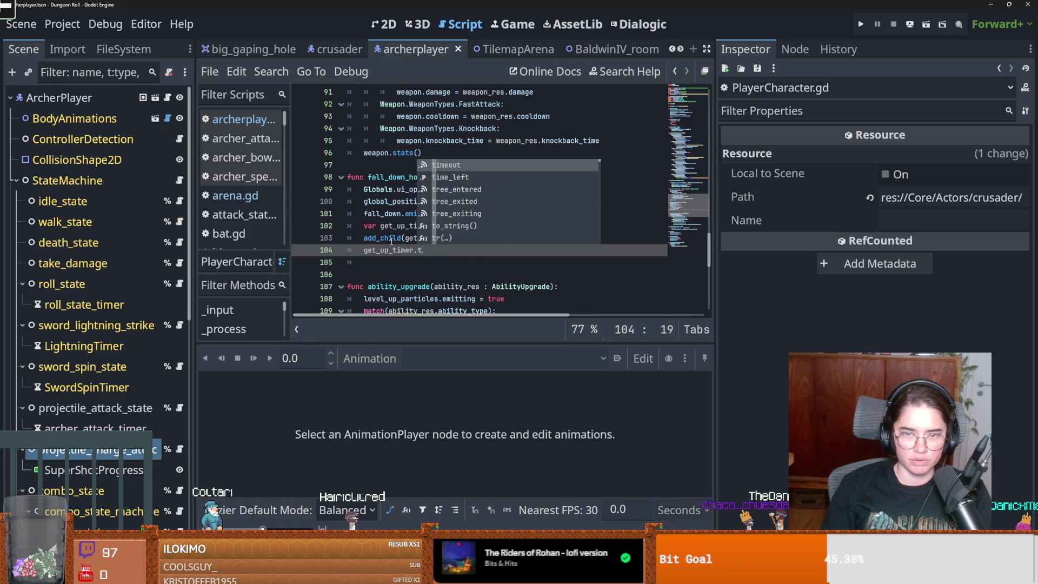
type("imeout.connect")
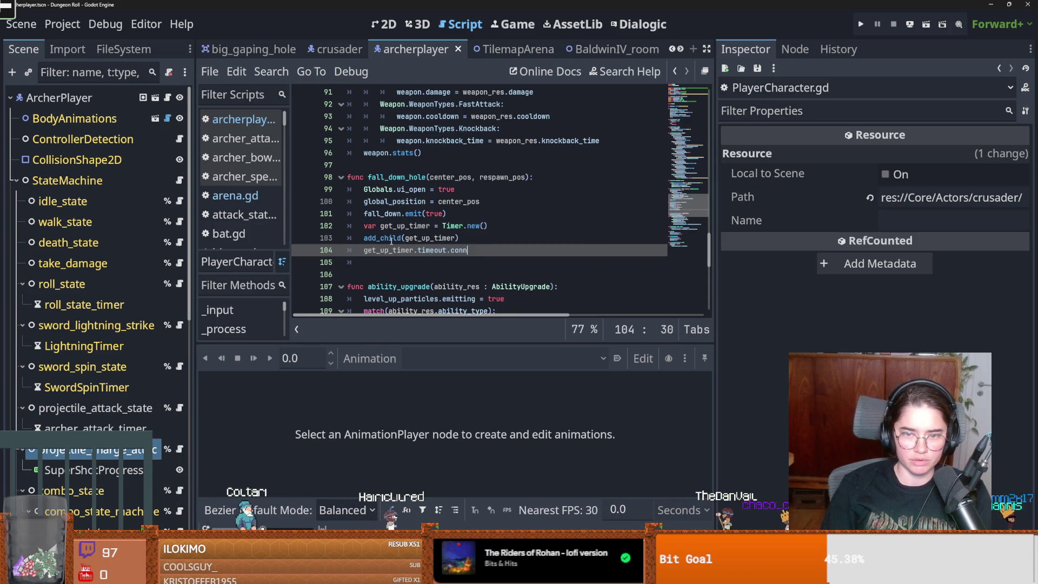
key("BackSpace")
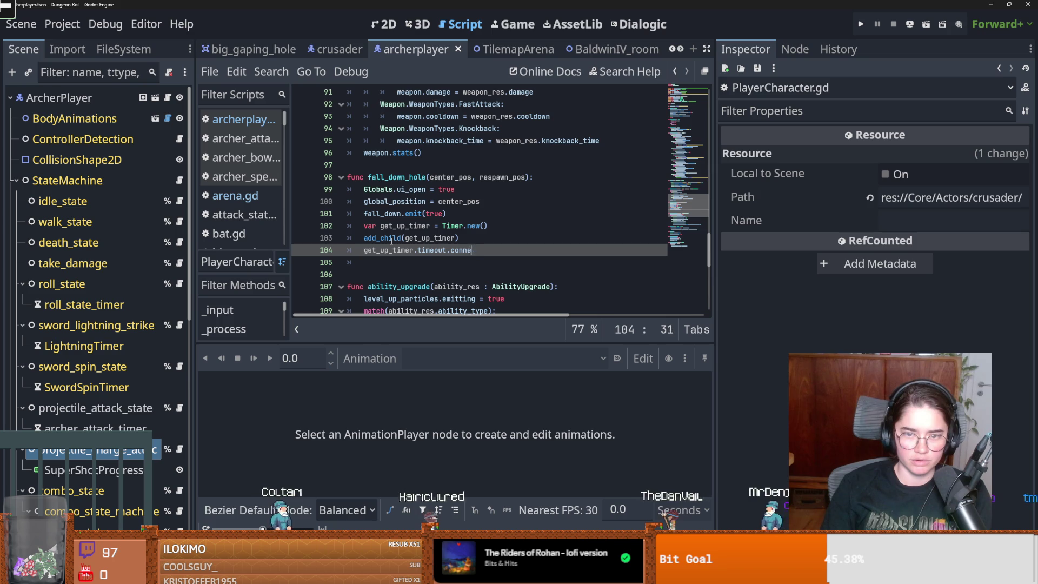
type("ct(")
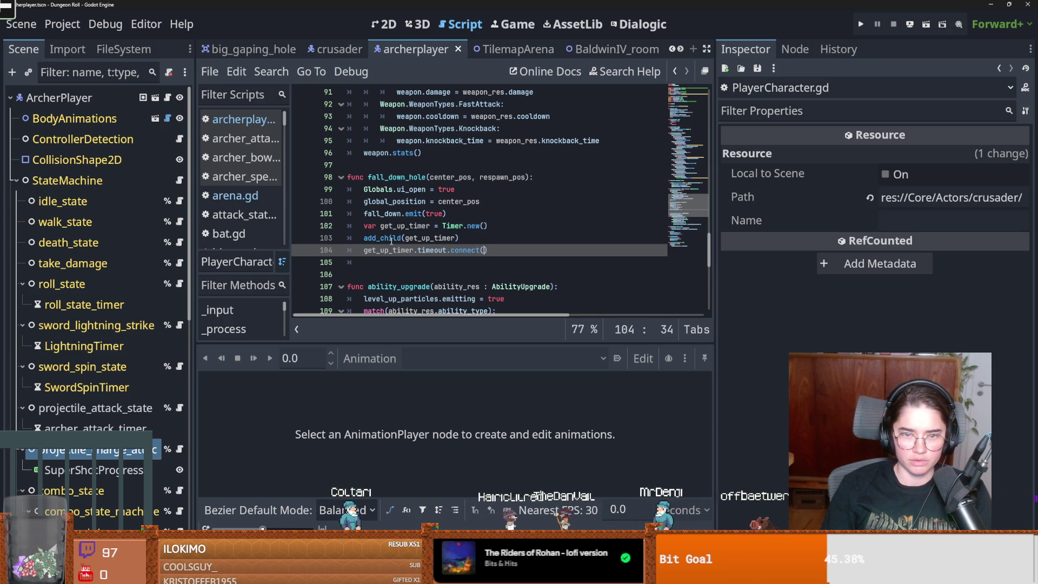
type("on_c")
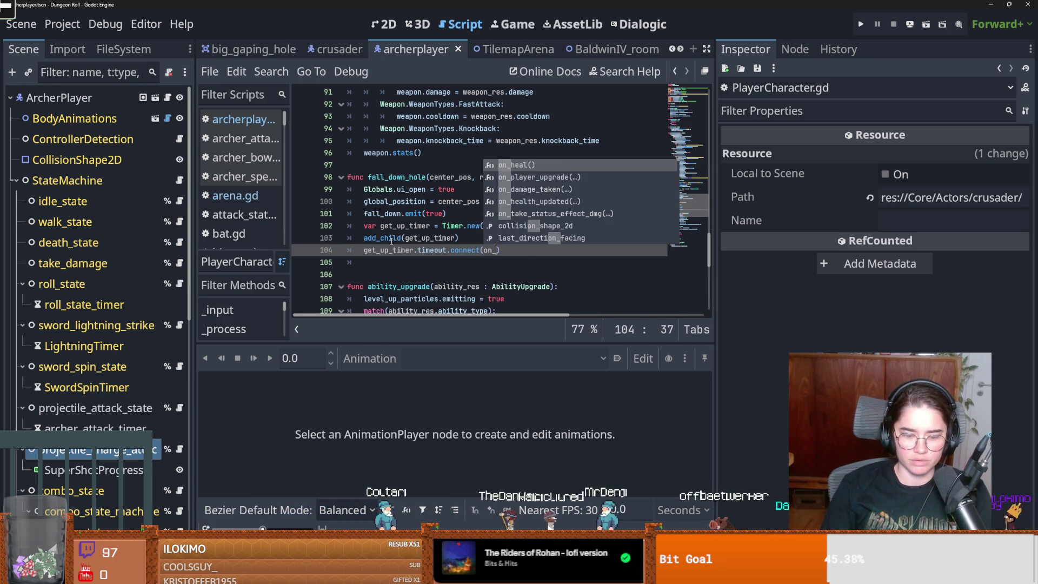
type("rua")
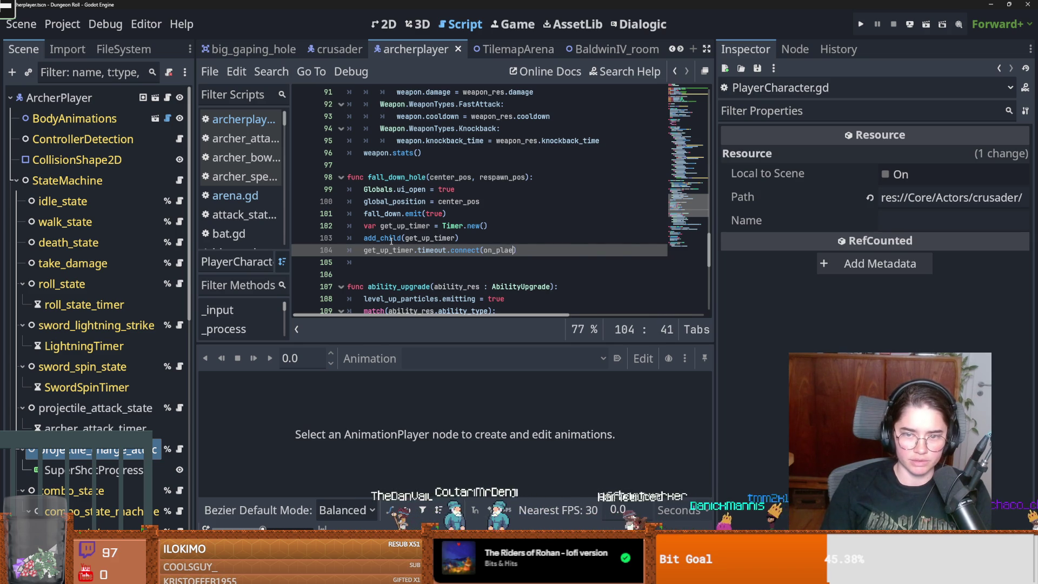
key("BackSpace")
type("yer_get_up")
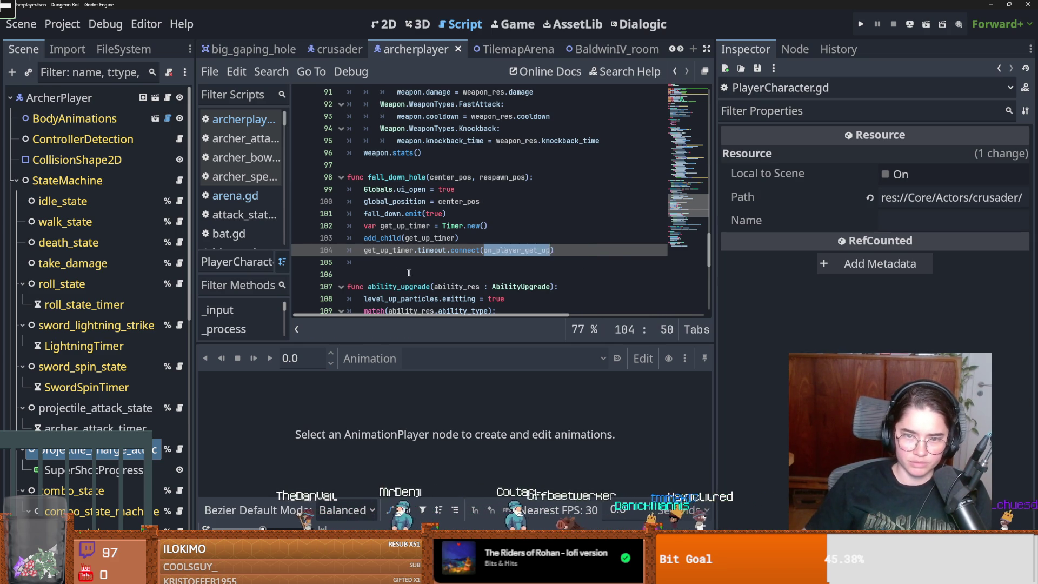
left_click(378, 269)
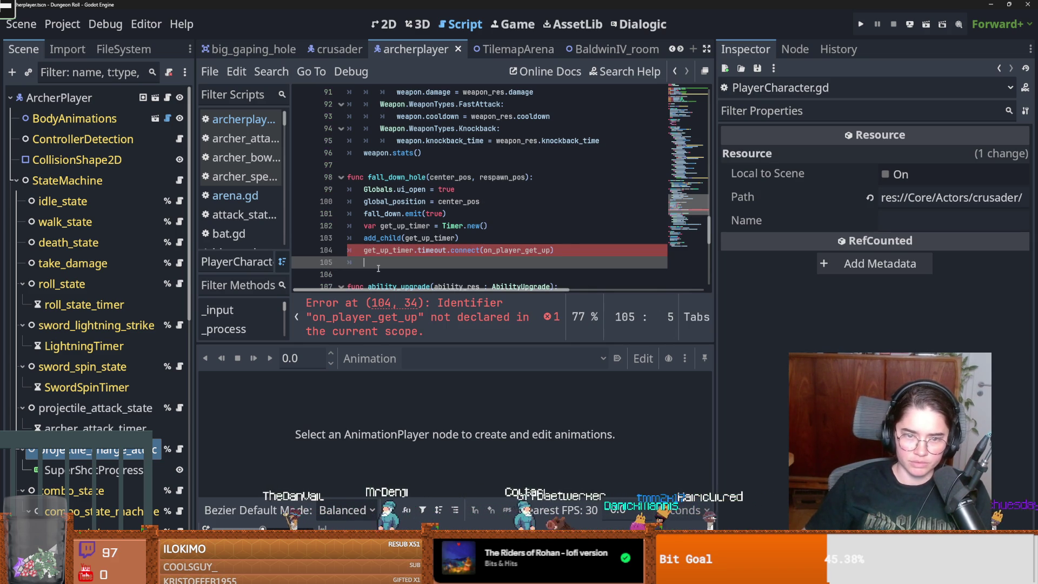
Write an on_player_get_up function whose body emits fall_down with false
key("Return")
type("func on_player_get_up")
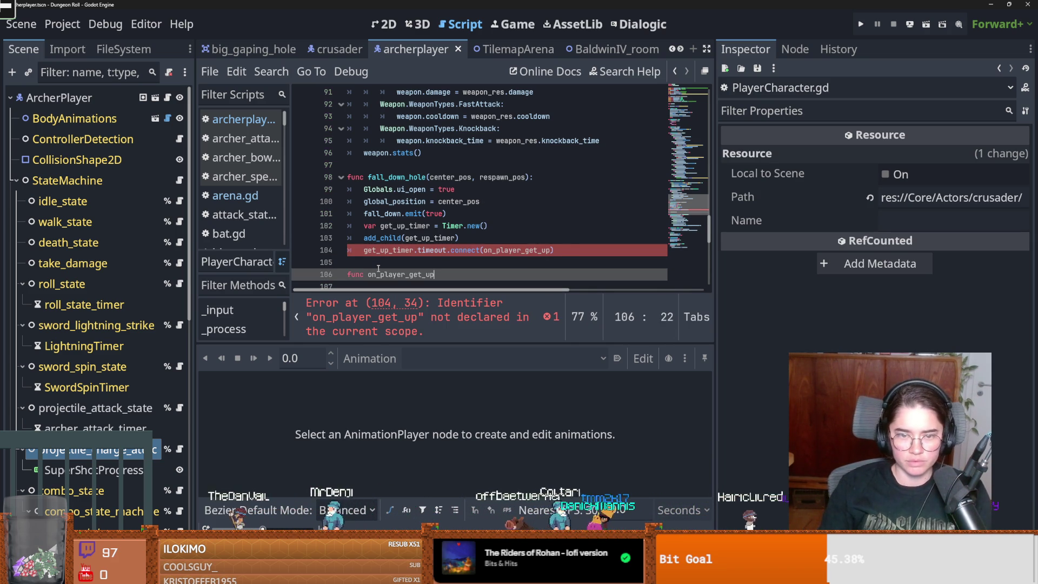
type("():")
key("Return")
type("pass")
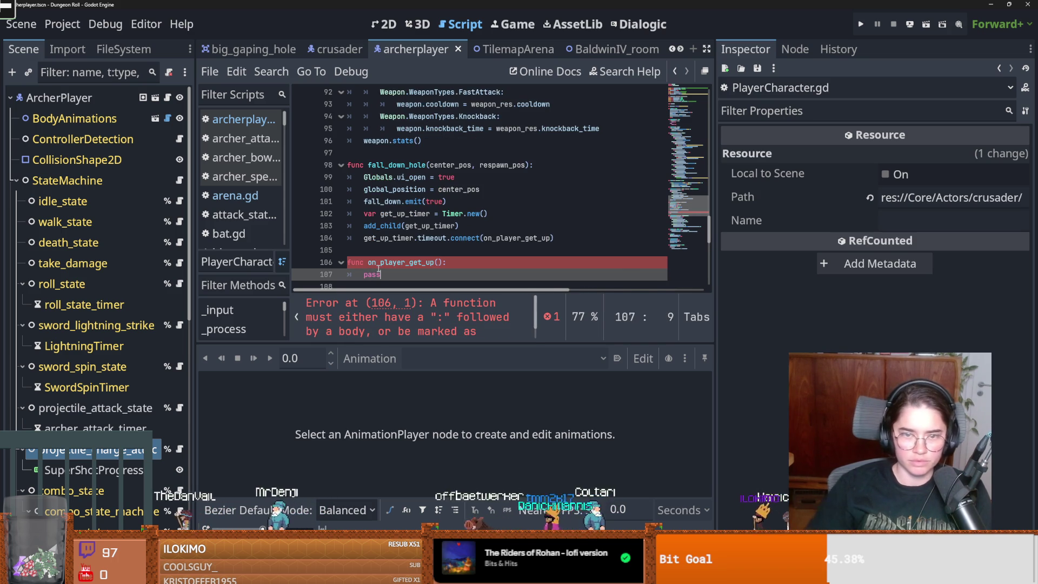
left_click_drag(366, 202, 435, 201)
left_click(366, 202)
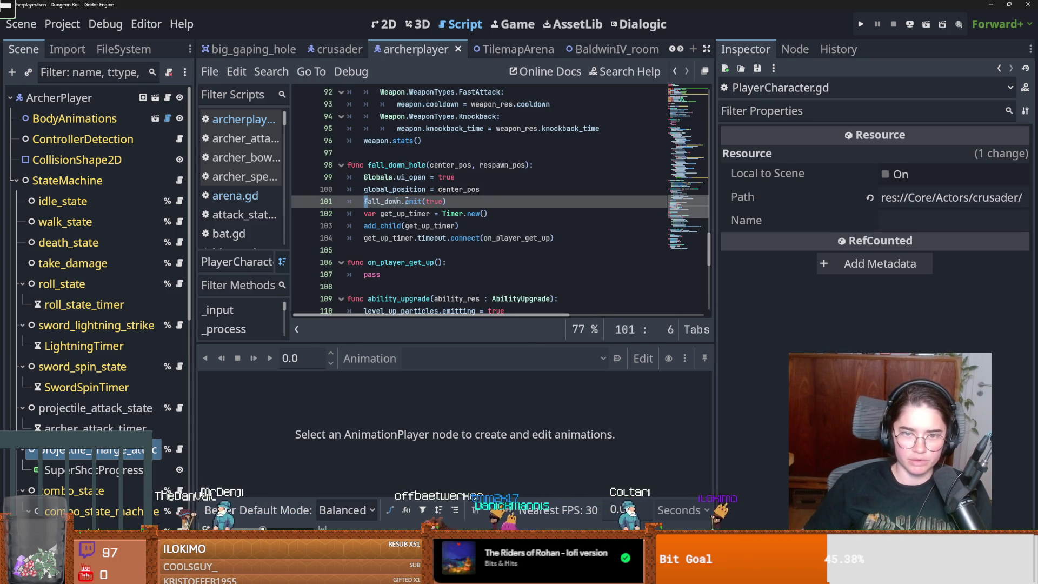
double_click(372, 275)
type("fall_down.emit(true)")
double_click(434, 274)
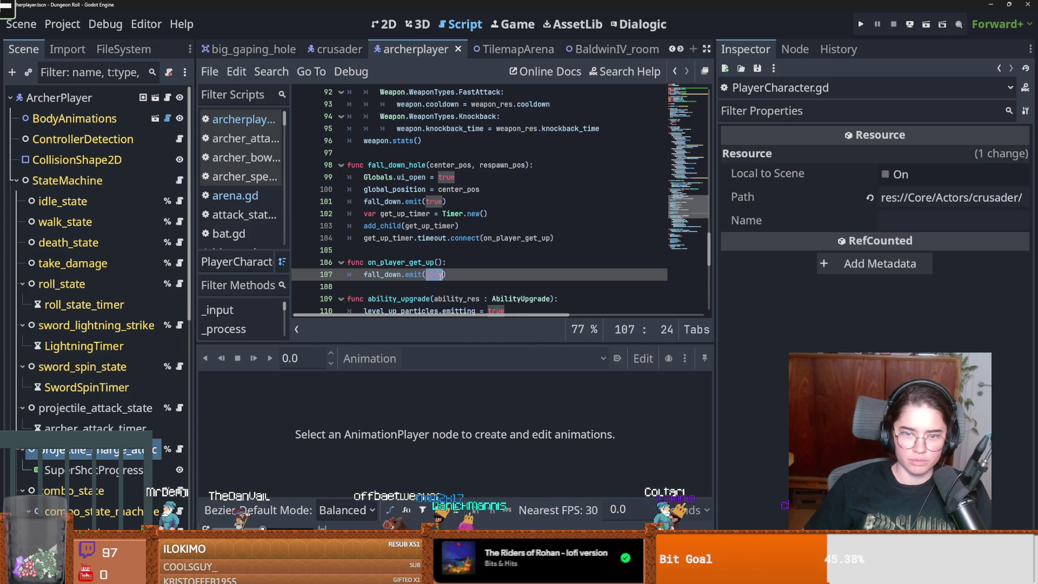
type("g")
type("e")
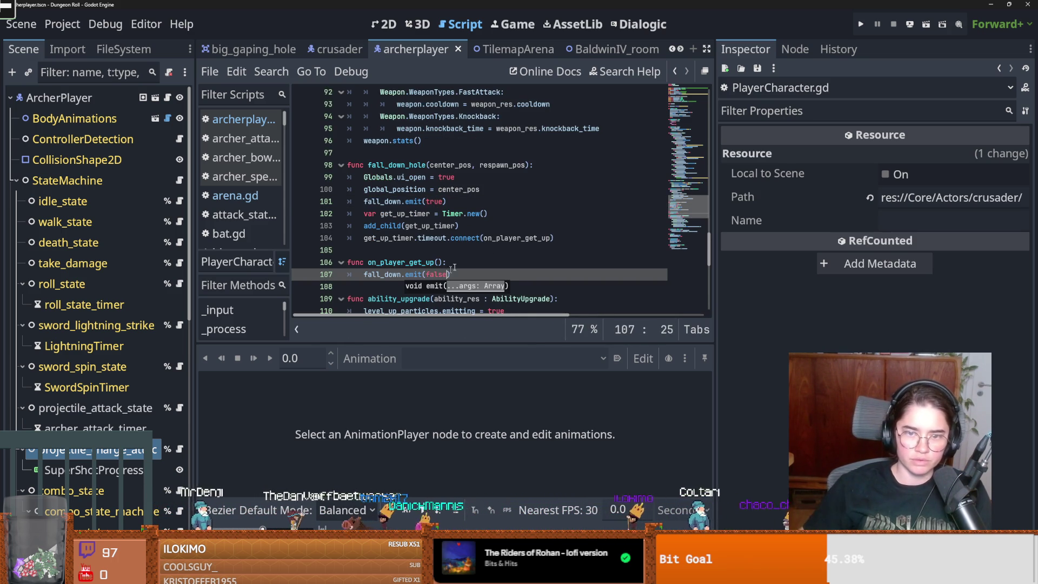
Append .bind(get_up_timer, respawn_pos) to the timeout connect call
left_click(550, 238)
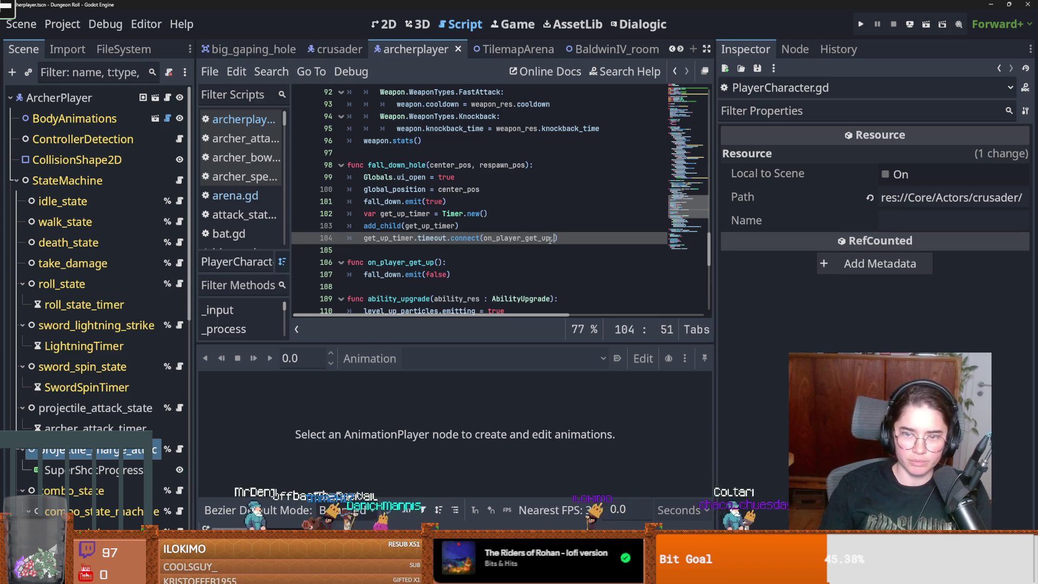
type(".bond")
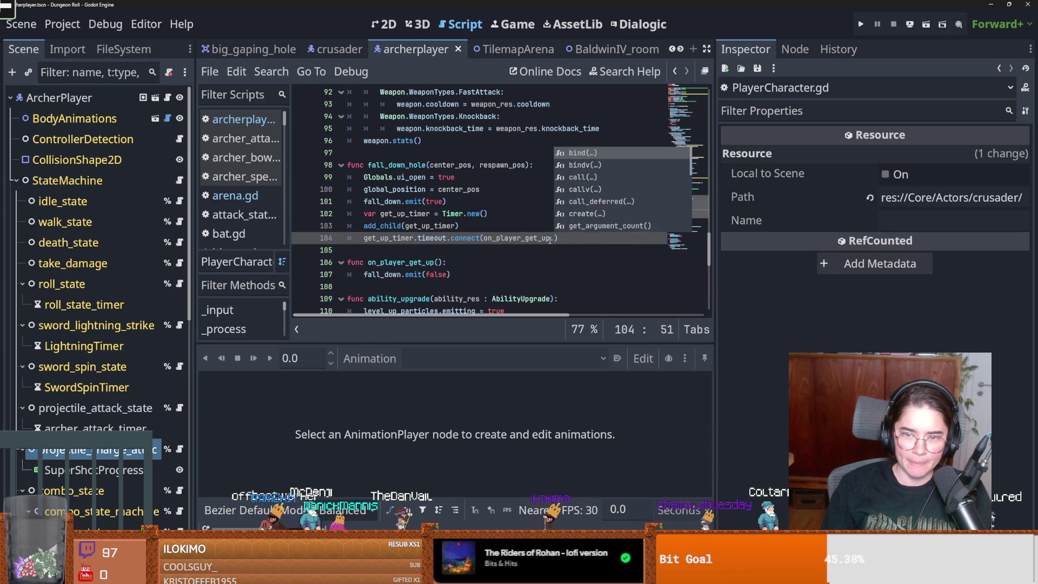
key("BackSpace")
type("i")
key("Return")
type("ge")
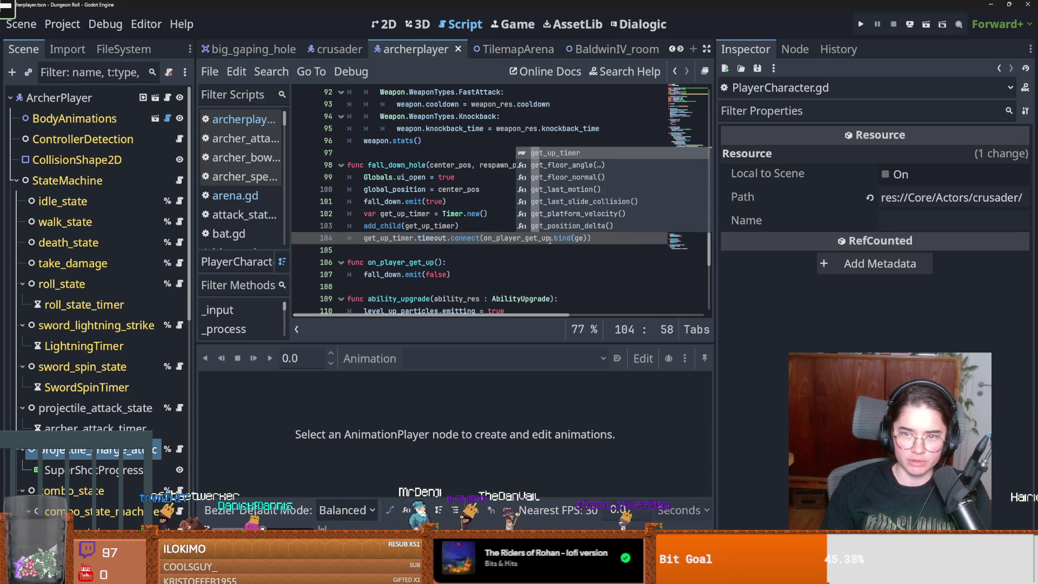
key("Return")
type(", ")
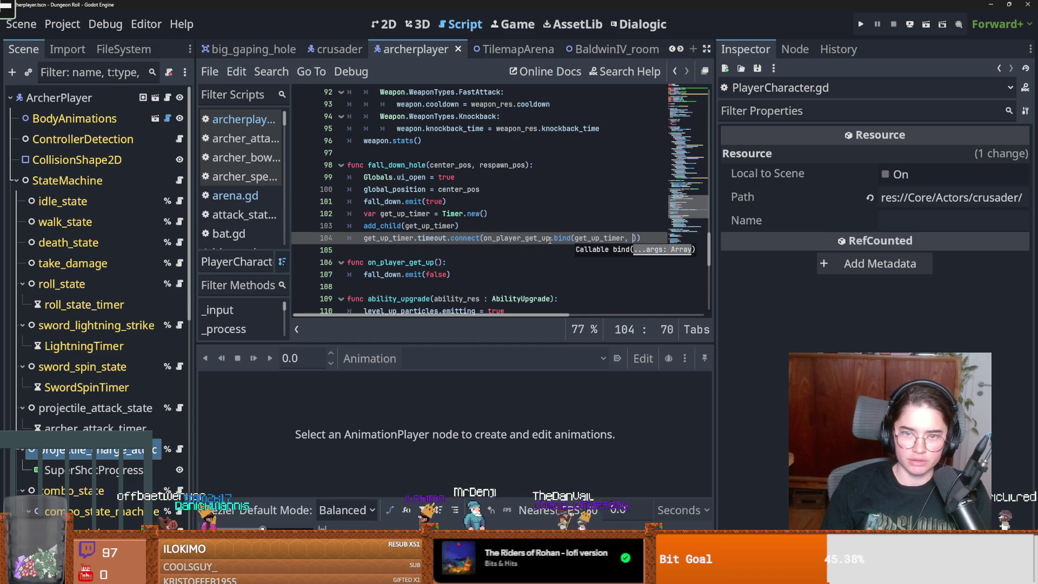
type("wn")
key("Return")
left_click_drag(654, 239, 550, 240)
left_click(414, 263)
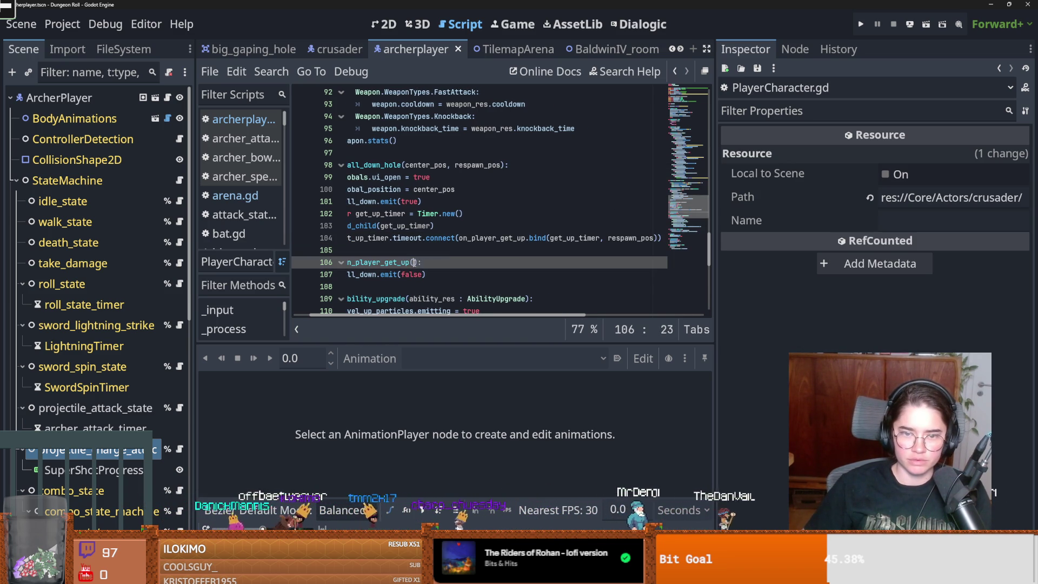
Make on_player_get_up set global_position = respawn_pos and call get_up_timer.queue_free(), dropping the emit line
left_click(468, 276)
key("Return")
type("bal_position = ")
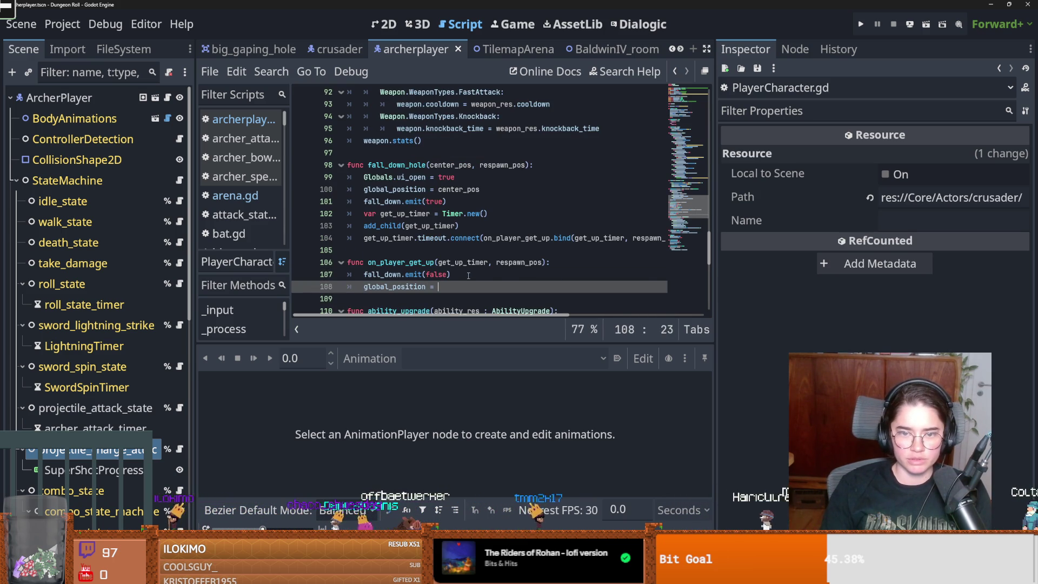
type("respawn_pos")
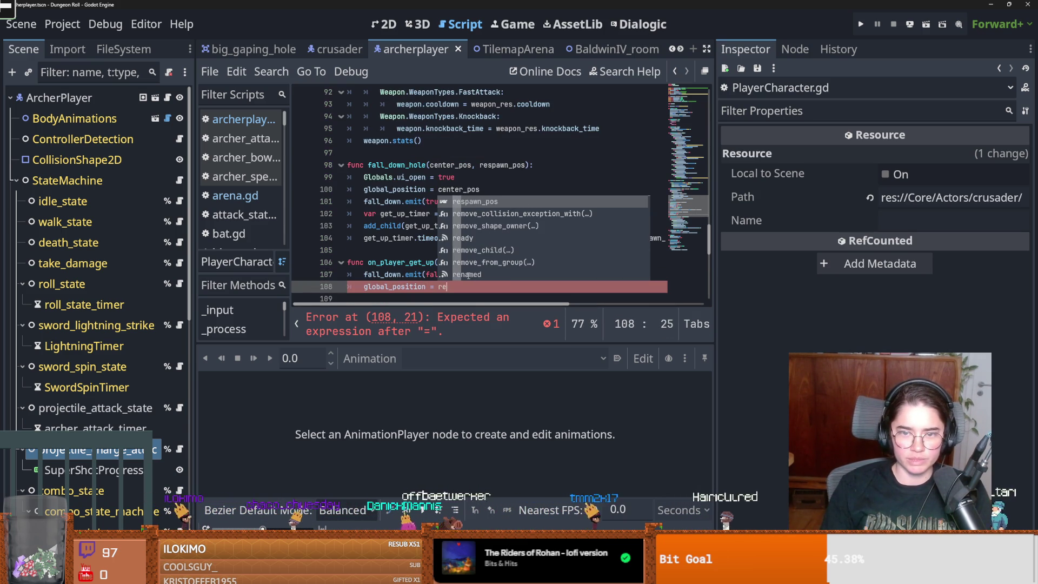
key("Return")
type("ge")
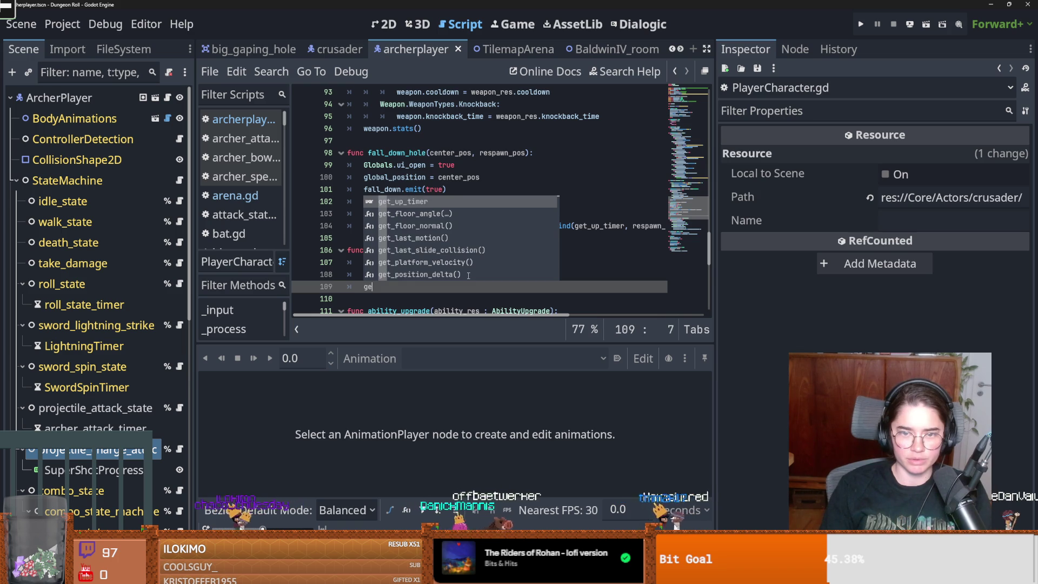
key("Return")
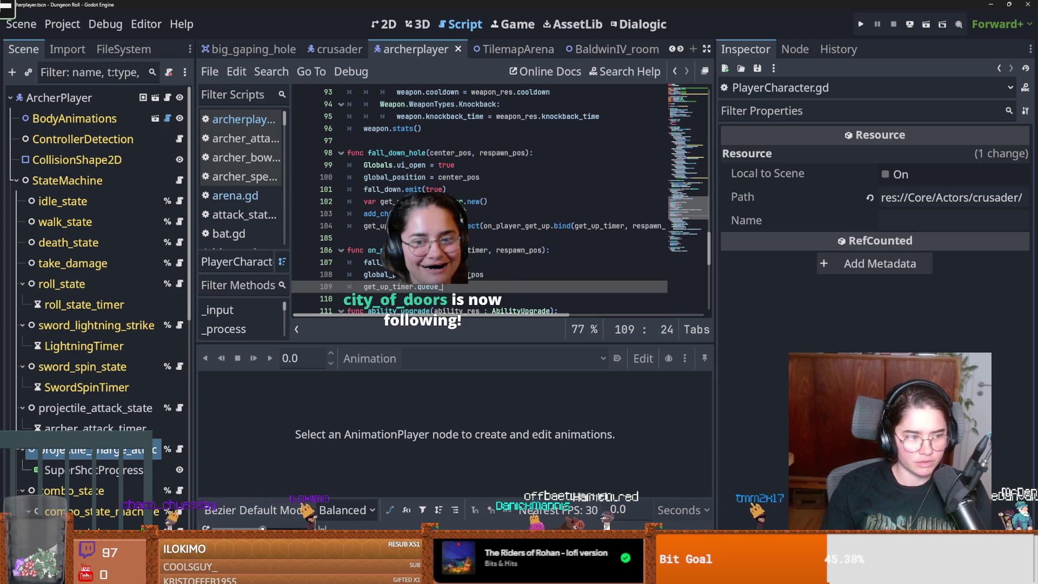
key("Return")
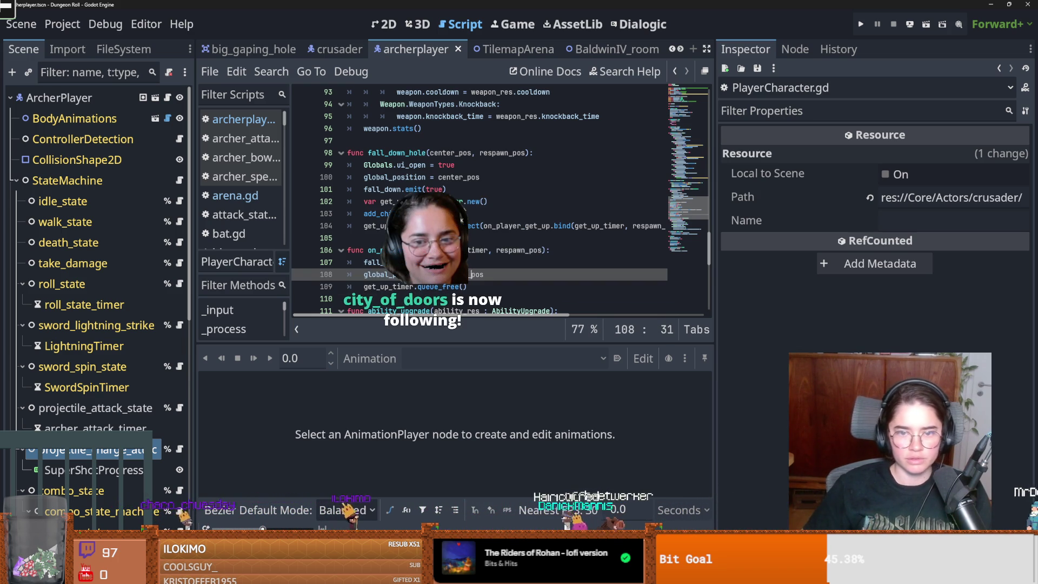
key("Up")
key("Up")
key("shift+Home")
key("BackSpace")
key("Down")
key("Down")
key("Down")
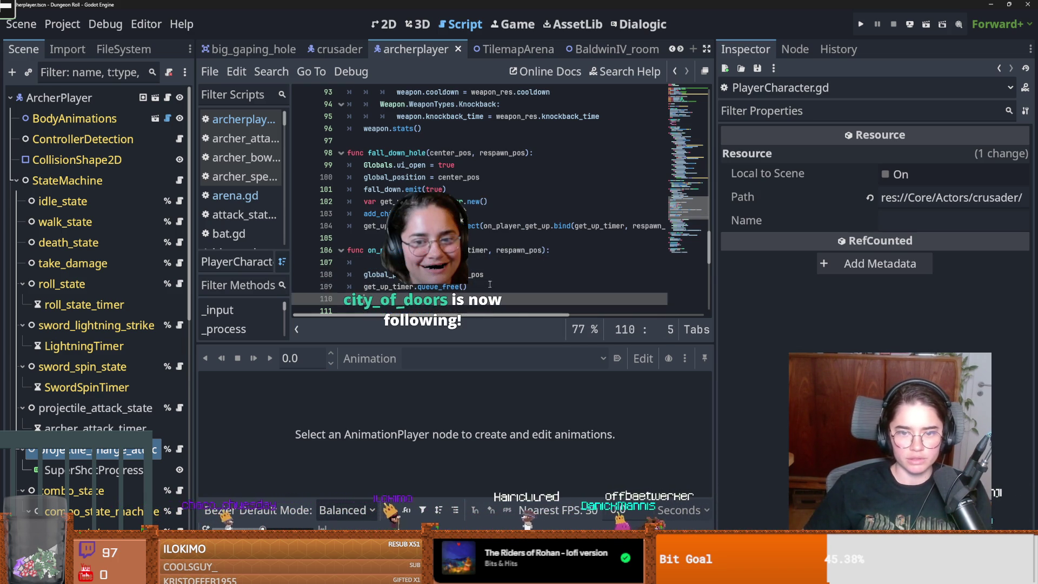
Give the fall_down signal an is_falling parameter, then open TilemapArena's arena.gd
left_click(400, 187)
scroll(411, 192, "up", 20)
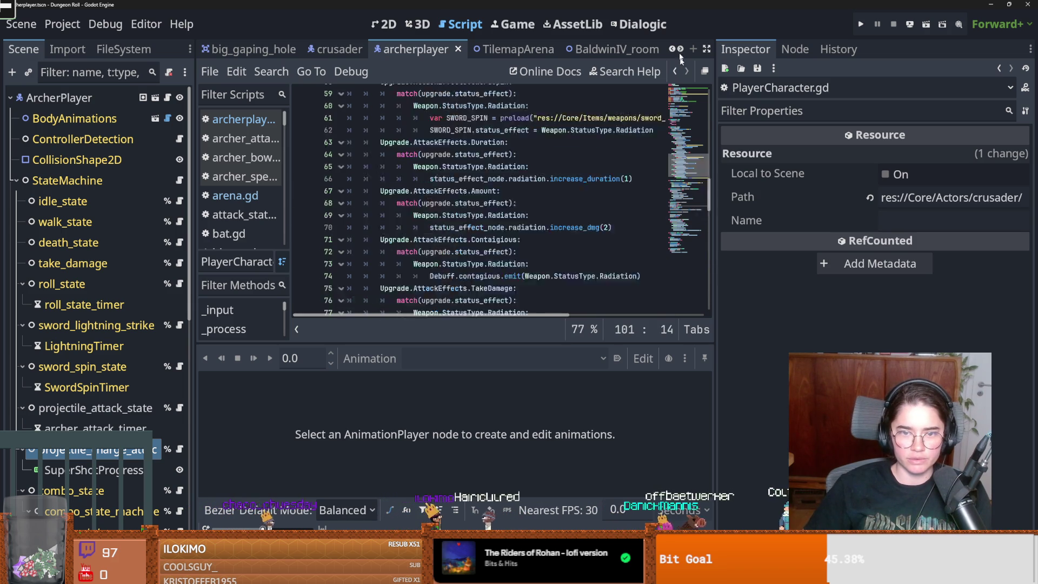
type("signal fall_down(is_falling)")
left_click(445, 288)
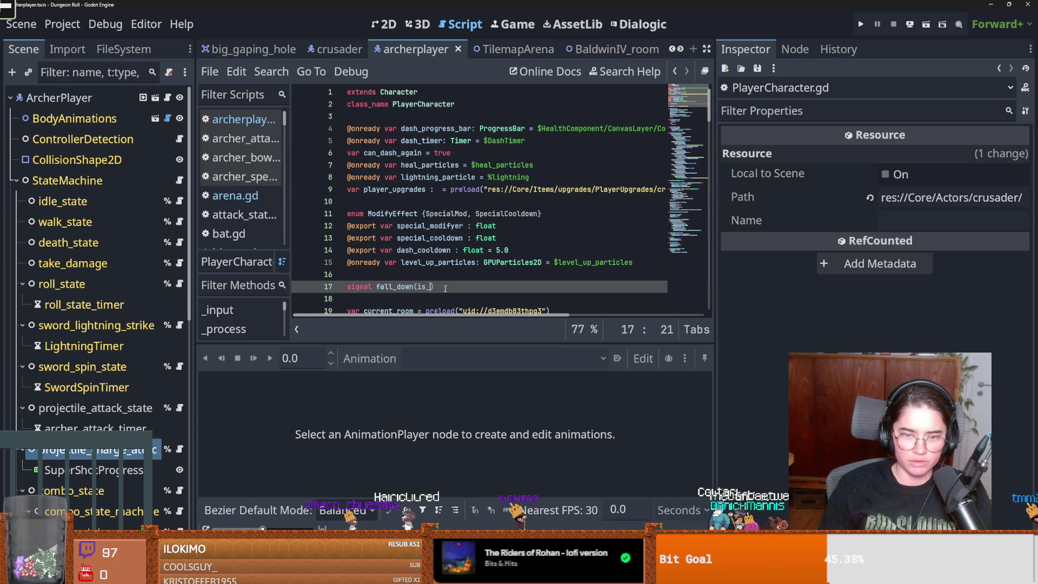
double_click(445, 288)
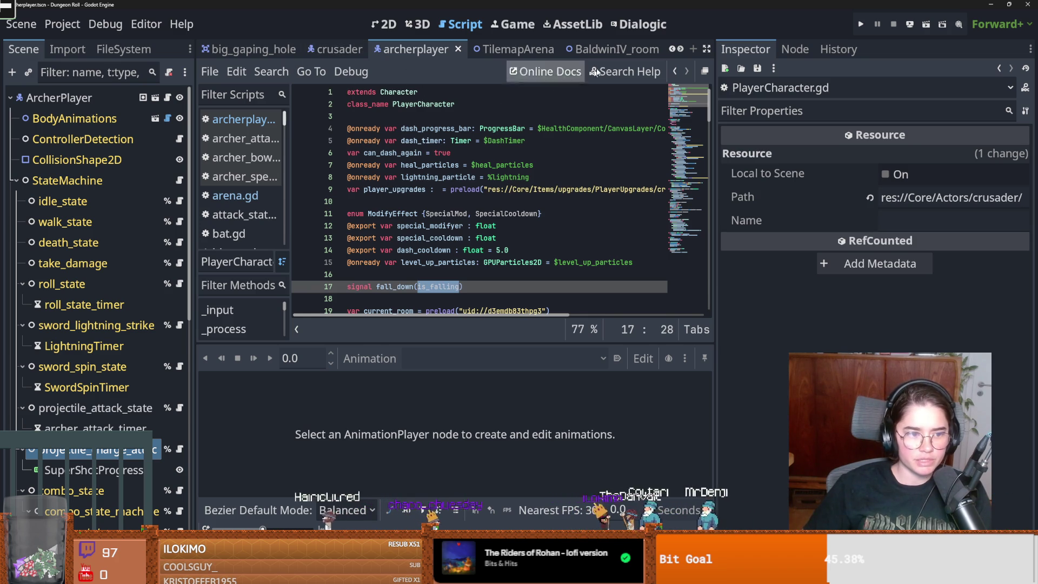
left_click(514, 49)
left_click(172, 99)
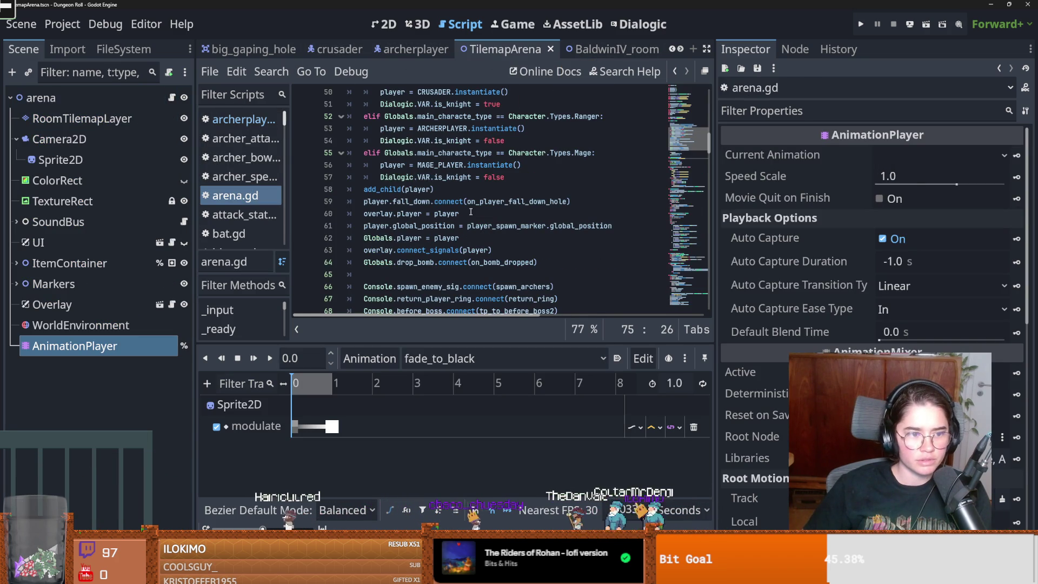
Look over the fall_down connection and _ready code in arena.gd
mouse_move(481, 202)
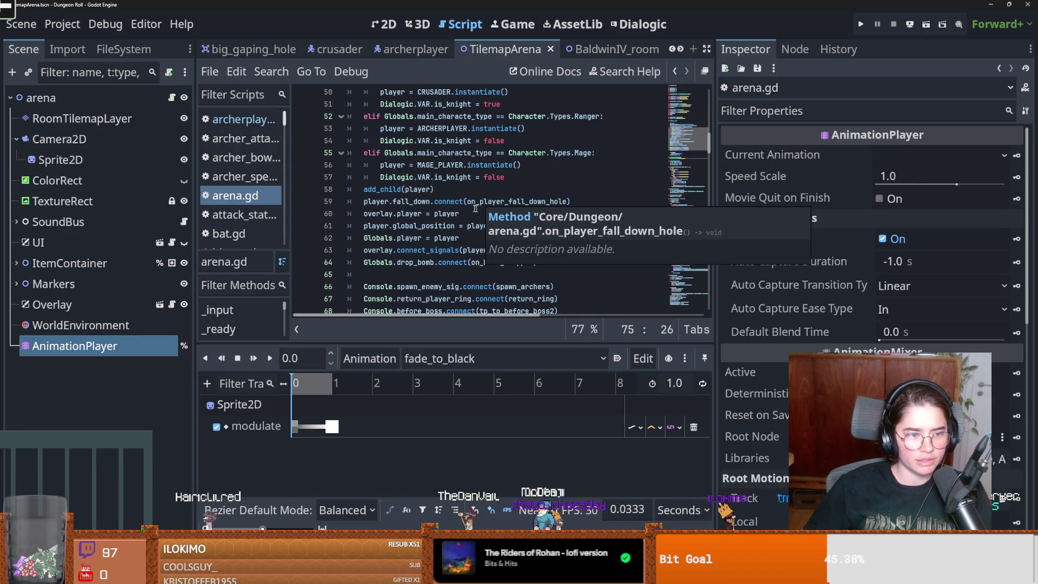
left_click(506, 202)
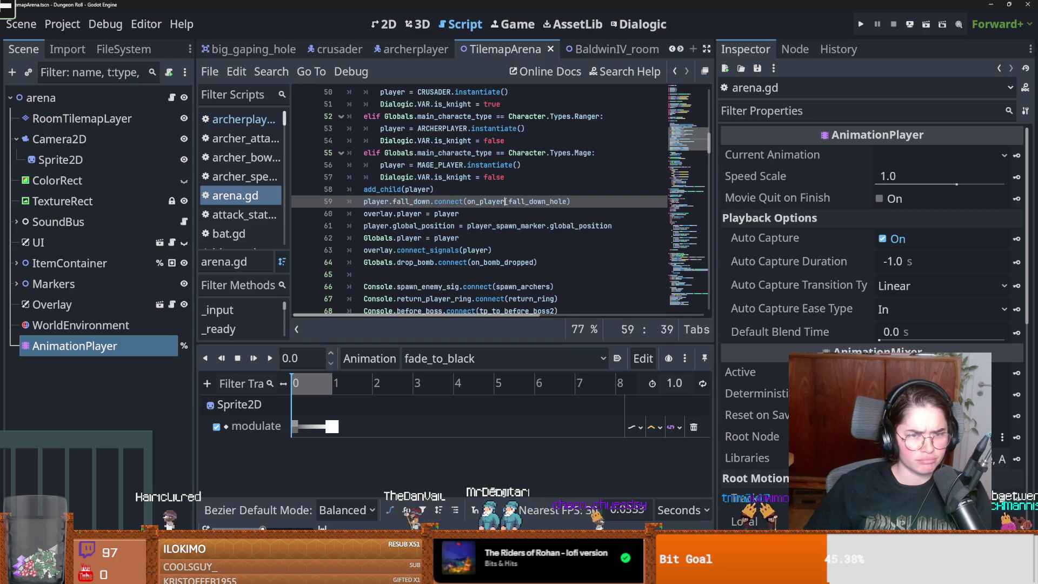
scroll(492, 227, "down", 5)
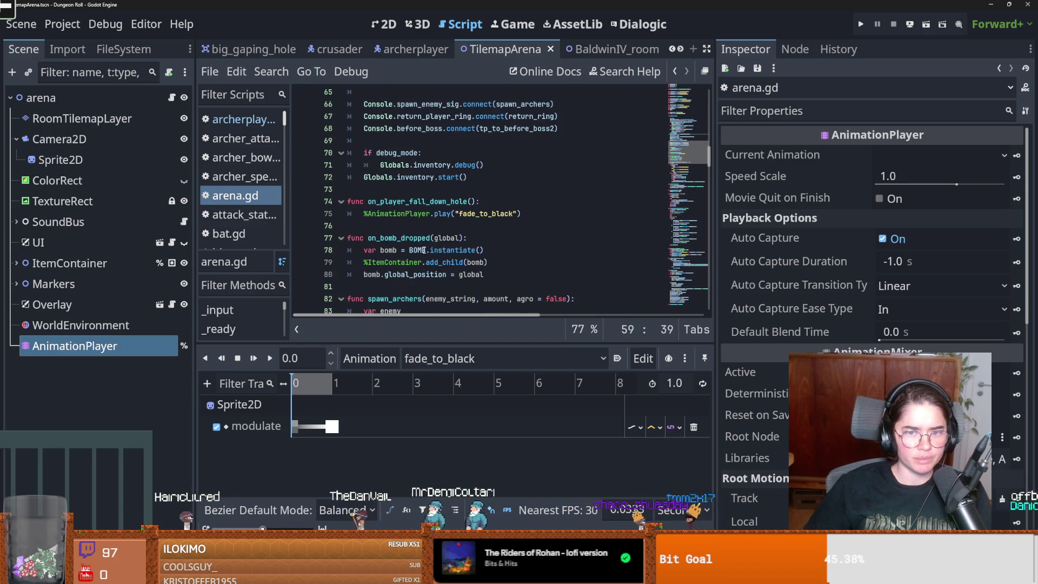
scroll(424, 250, "down", 3)
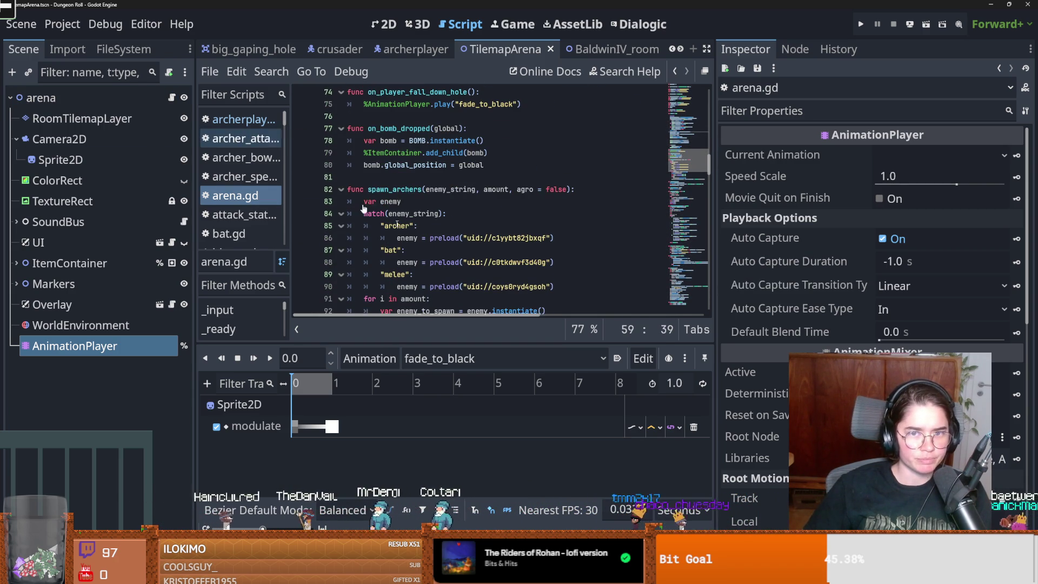
scroll(398, 225, "up", 9)
mouse_move(710, 147)
left_mouse_down()
mouse_move(709, 116)
mouse_move(707, 236)
left_mouse_up()
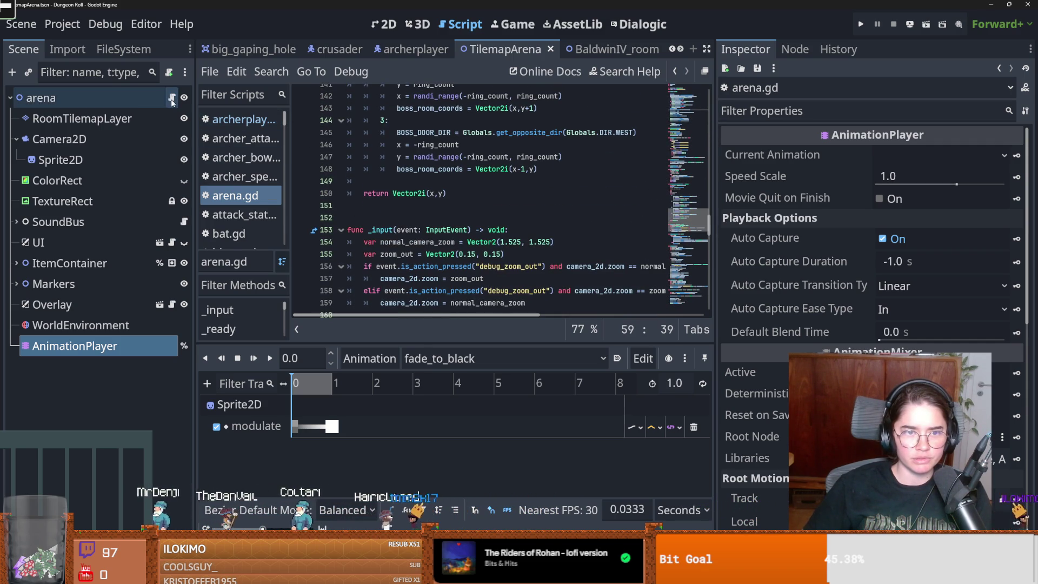
scroll(427, 227, "up", 4)
right_click(428, 227)
key("Escape")
scroll(423, 278, "up", 10)
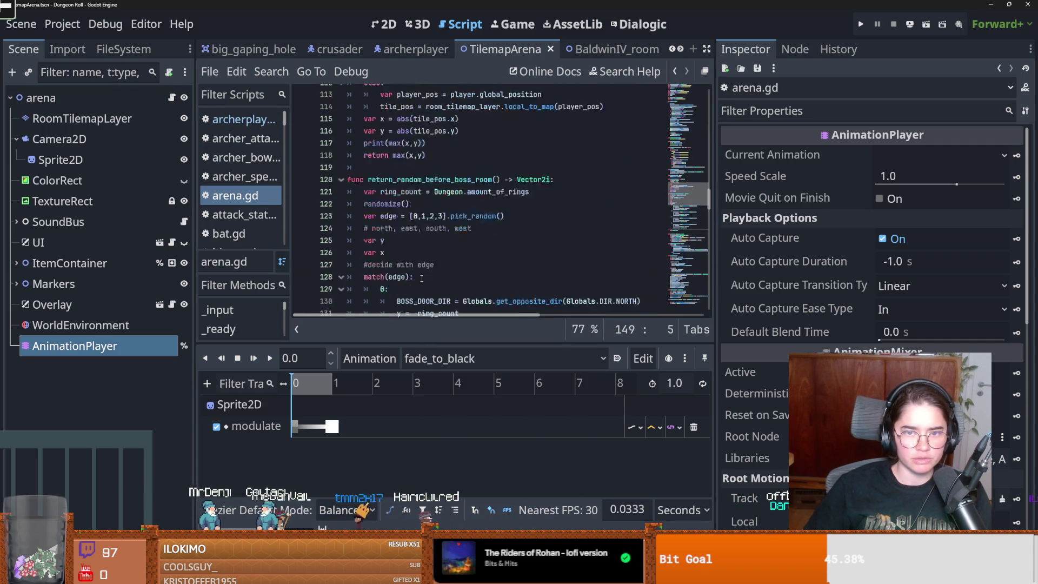
scroll(427, 270, "up", 10)
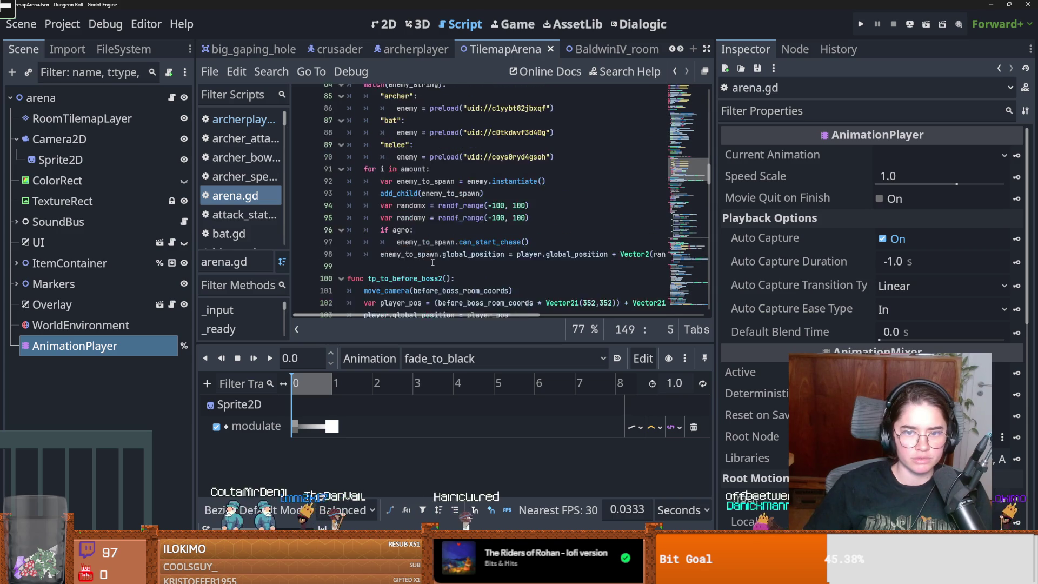
scroll(436, 260, "up", 3)
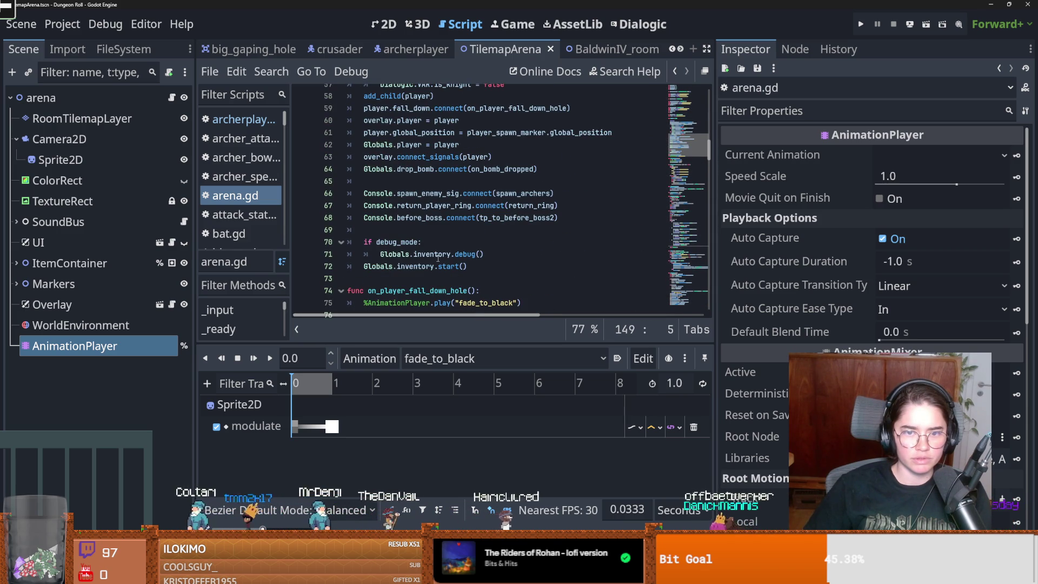
left_click(434, 234)
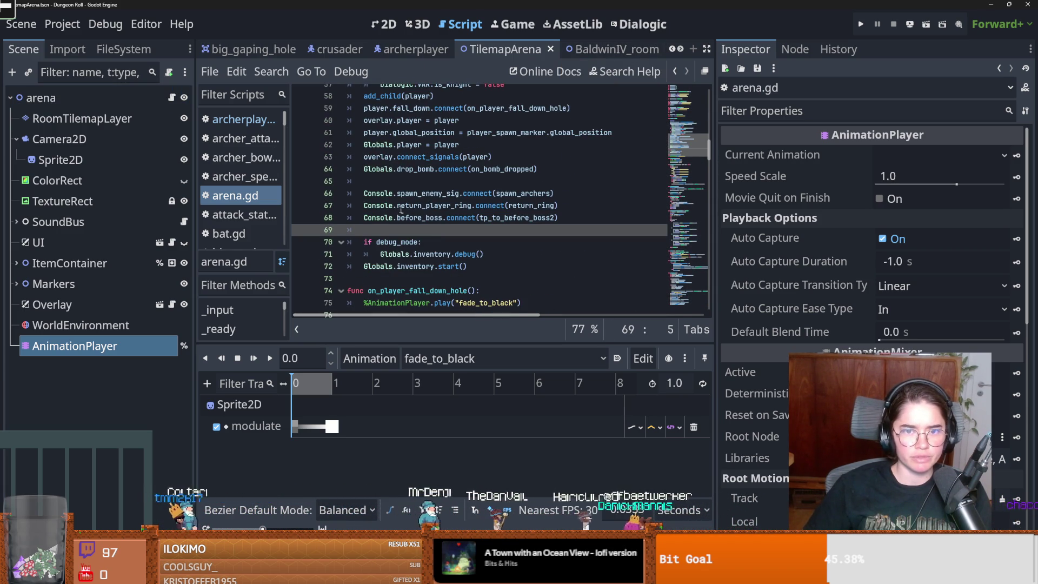
scroll(440, 213, "up", 5)
key("ctrl+f")
mouse_move(440, 214)
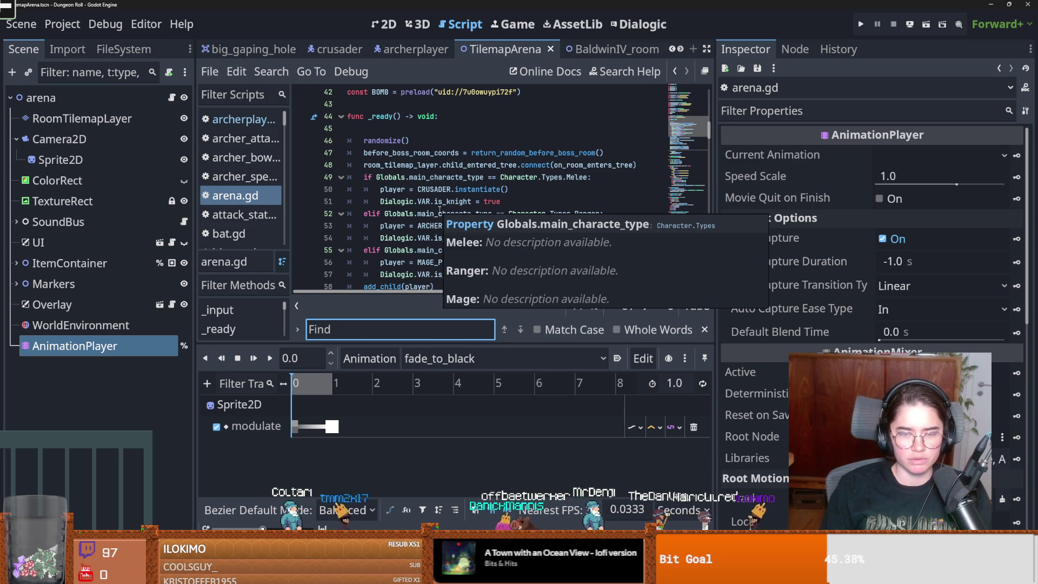
Check fall_down in PlayerCharacter.gd, then Find in Files for 'fall_down' and open arena.gd's on_player_fall_down_hole
left_click(414, 50)
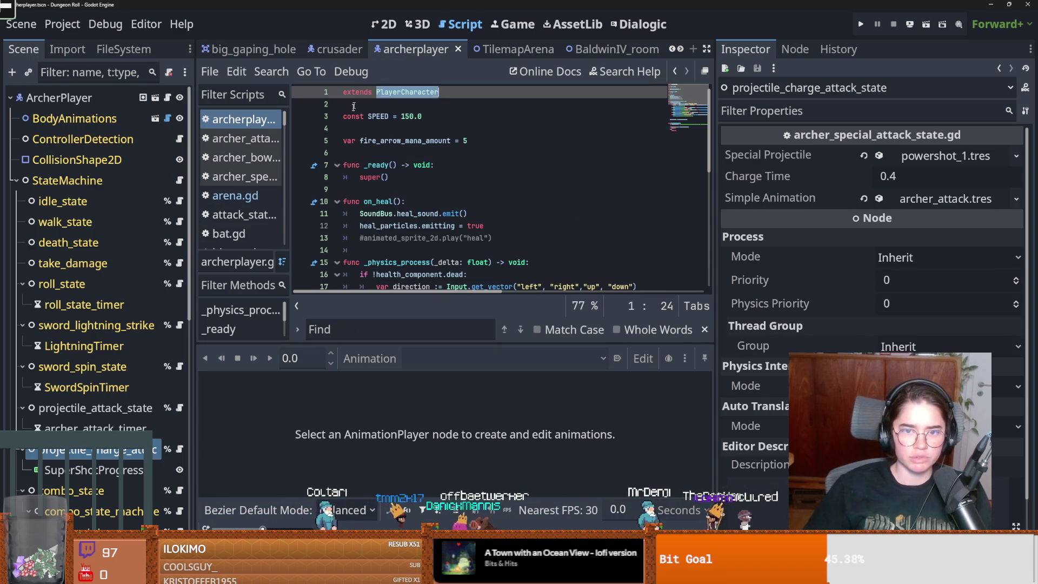
left_click(399, 96, "ctrl")
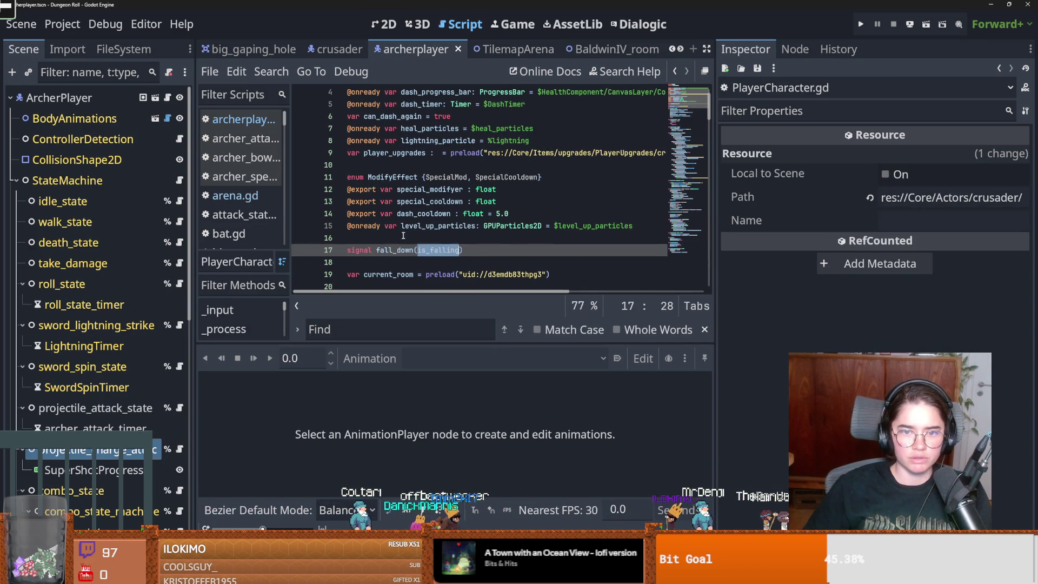
left_click(514, 49)
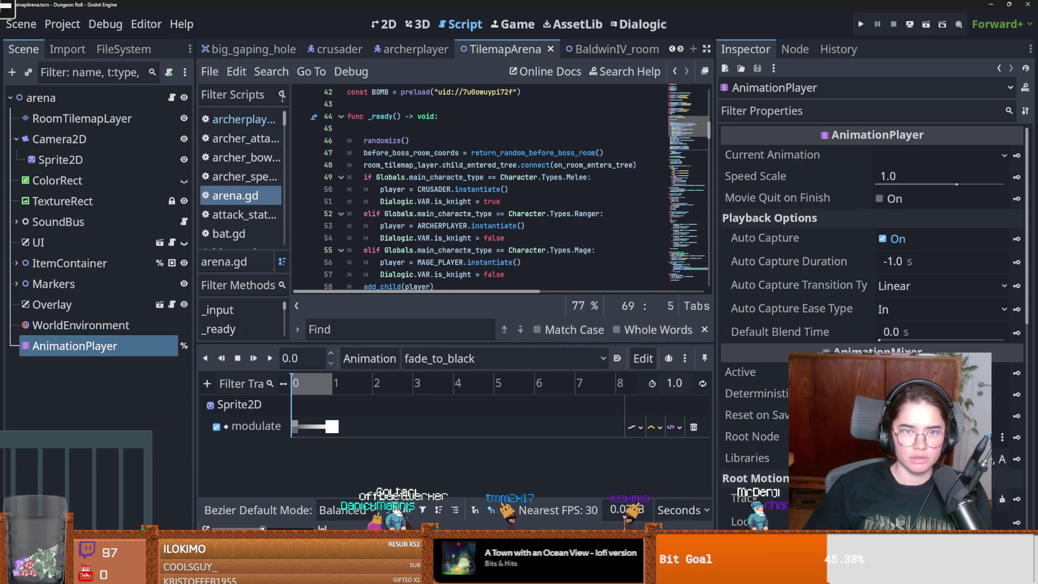
left_click(271, 72)
left_click(302, 174)
key("Return")
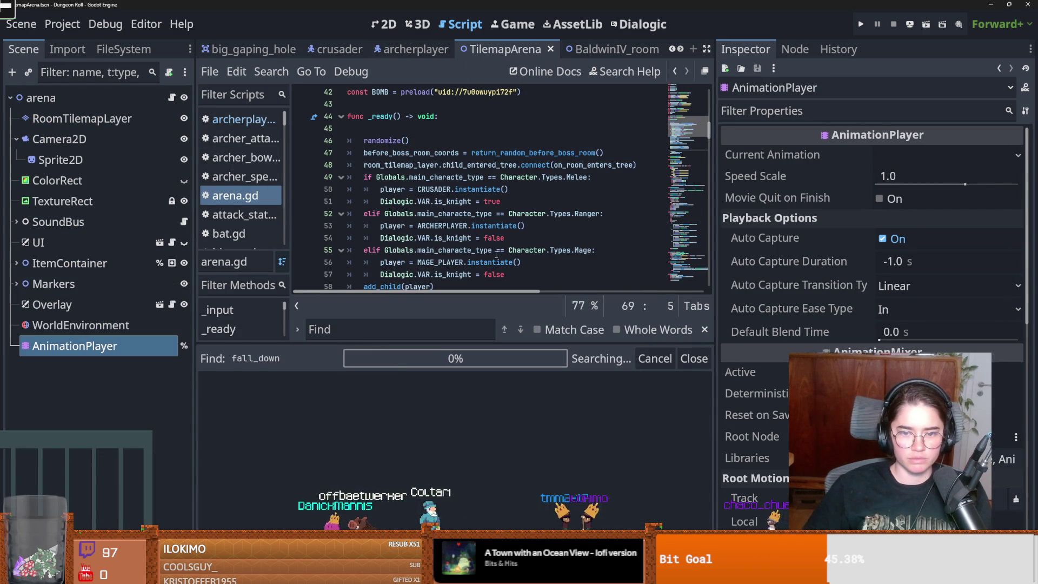
scroll(369, 440, "down", 1)
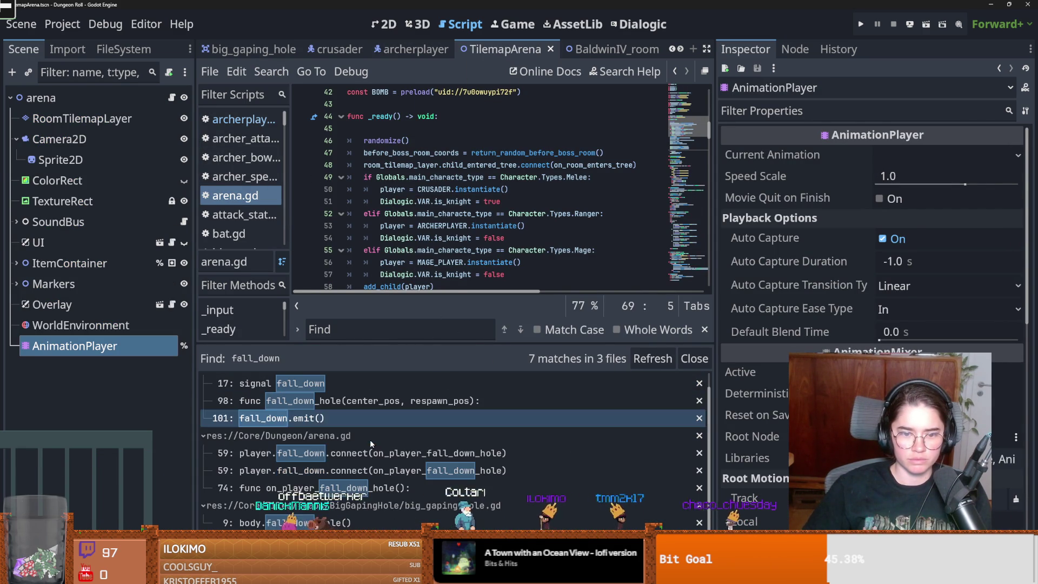
left_click(373, 453)
scroll(454, 227, "down", 3)
left_click(470, 189, "ctrl")
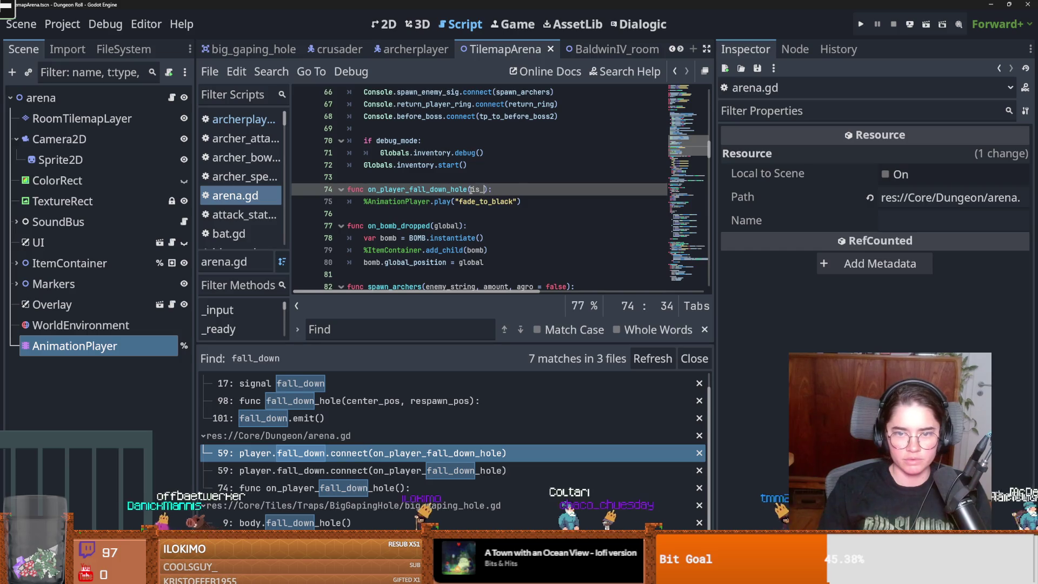
type("falling")
Wrap the fade_to_black play call in an if is_falling: block with an else: branch
key("Return")
key("ctrl+z")
key("Return")
type("if fall_down:")
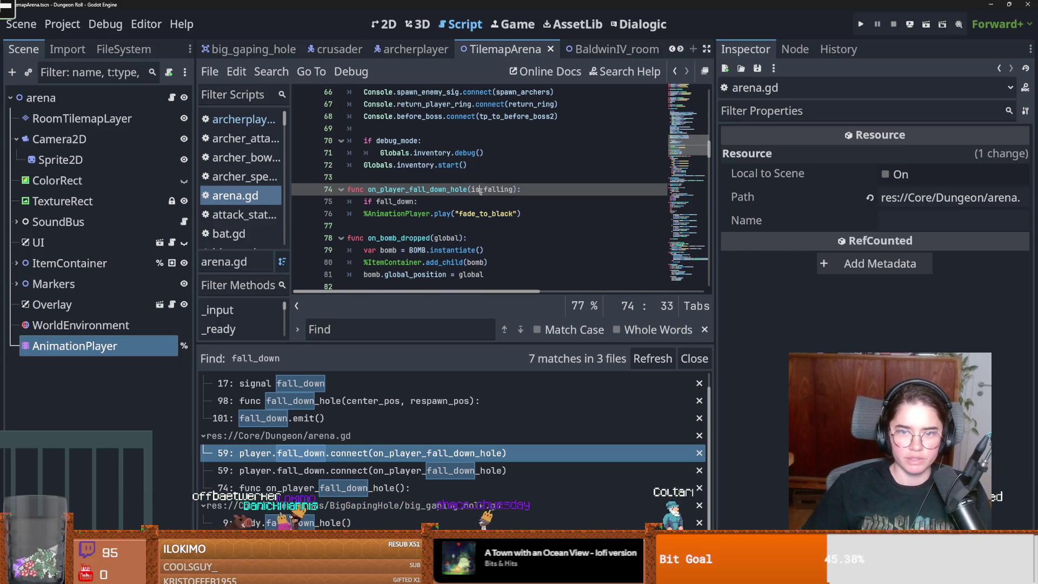
double_click(470, 189)
key("ctrl+c")
double_click(395, 201)
key("ctrl+v")
left_click(362, 213)
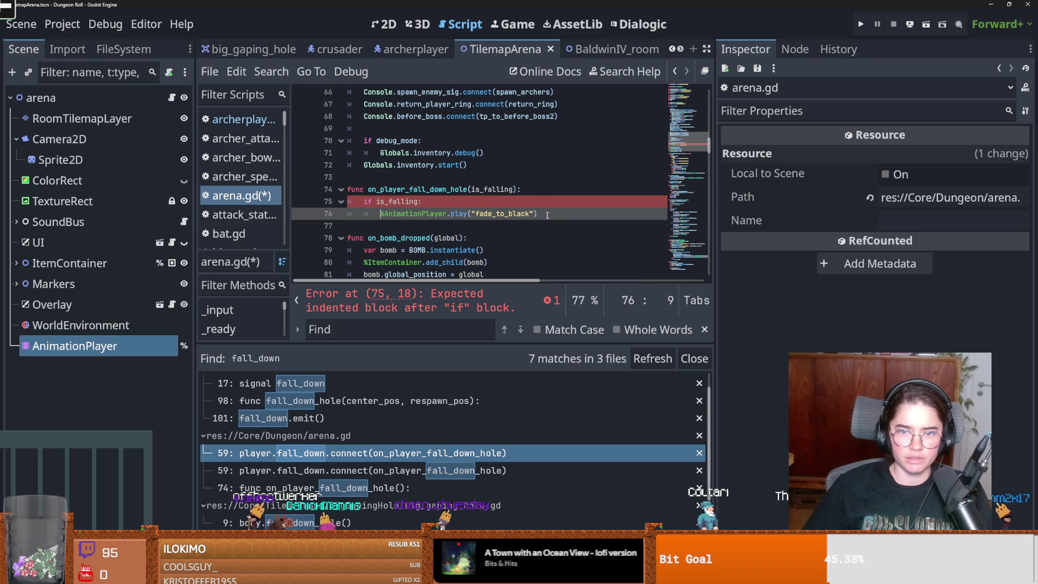
key("Tab")
left_click(552, 213)
key("Return")
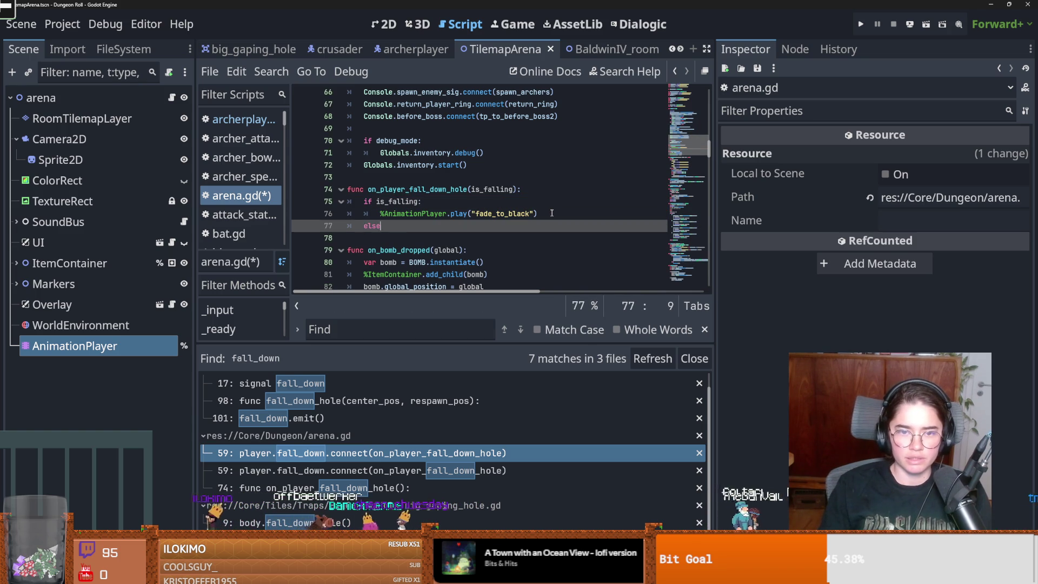
type("else:")
key("Return")
Under else, call play_backwards on fade_to_black and save arena.gd
left_click_drag(538, 213, 500, 213)
key("shift+Home")
key("ctrl+c")
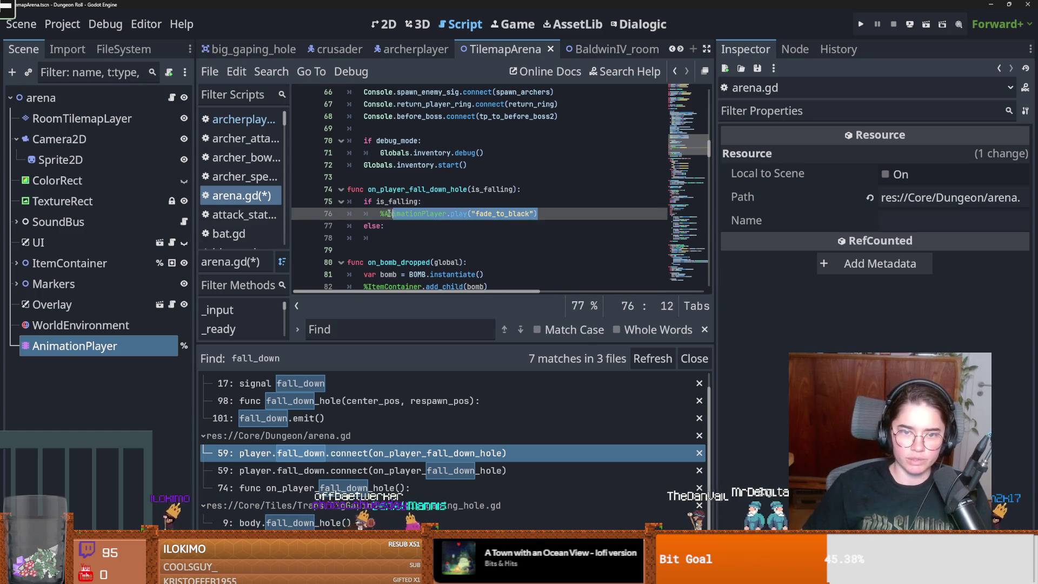
left_click(466, 238)
key("ctrl+v")
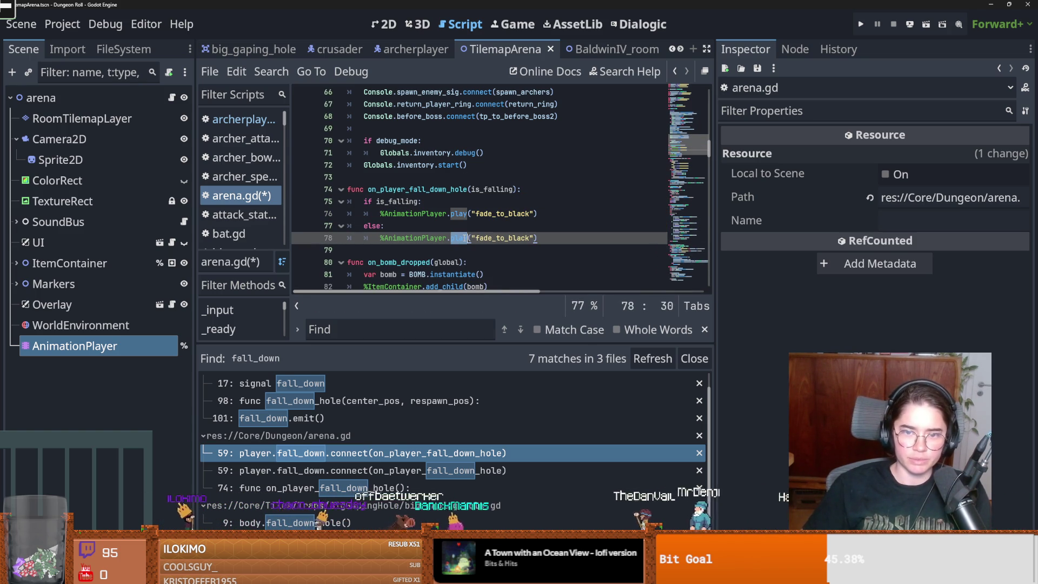
double_click(464, 238)
type("ok")
key("BackSpace")
key("BackSpace")
type("play")
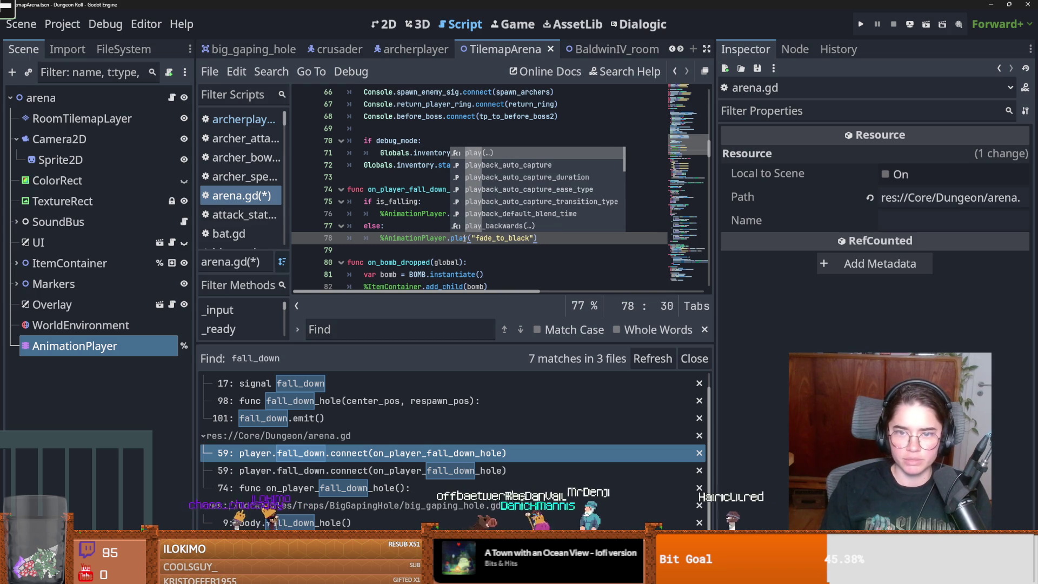
key("Down")
key("Down")
key("Down")
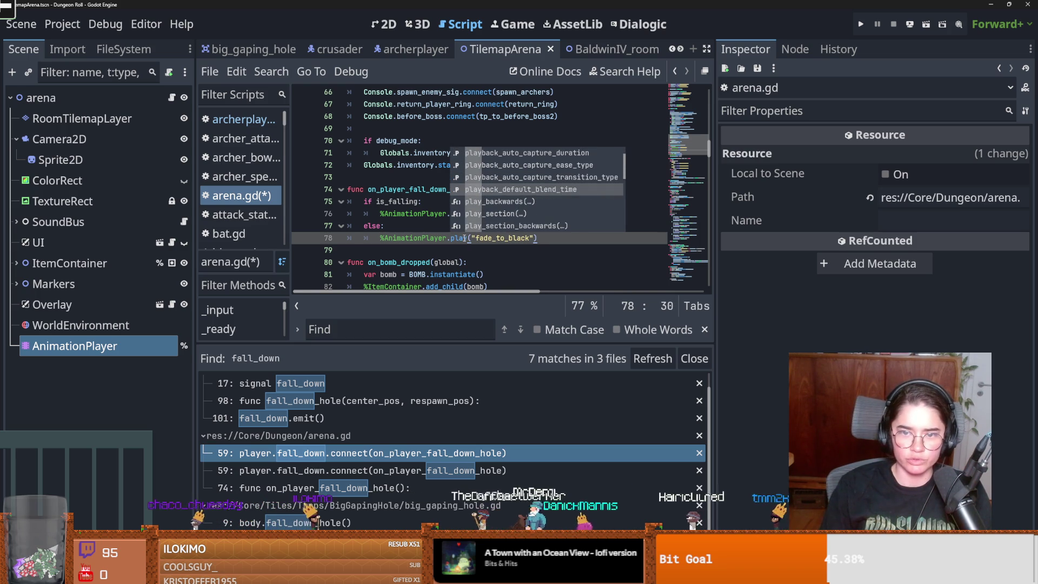
key("Return")
key("Left")
key("ctrl+s")
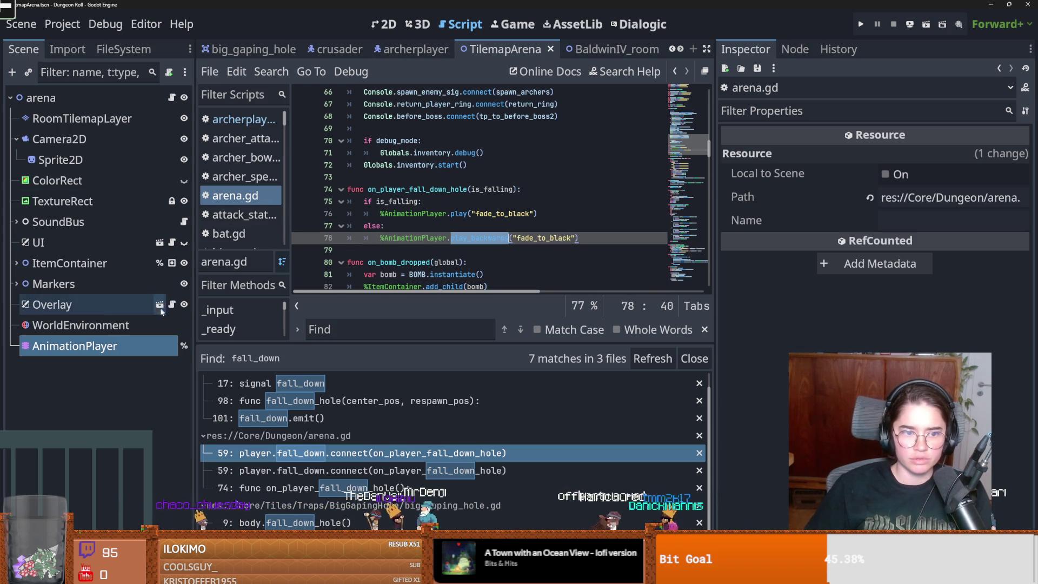
Preview the fade_to_black animation, save the arena scene, and open big_gaping_hole
left_click(74, 346)
left_click(377, 33)
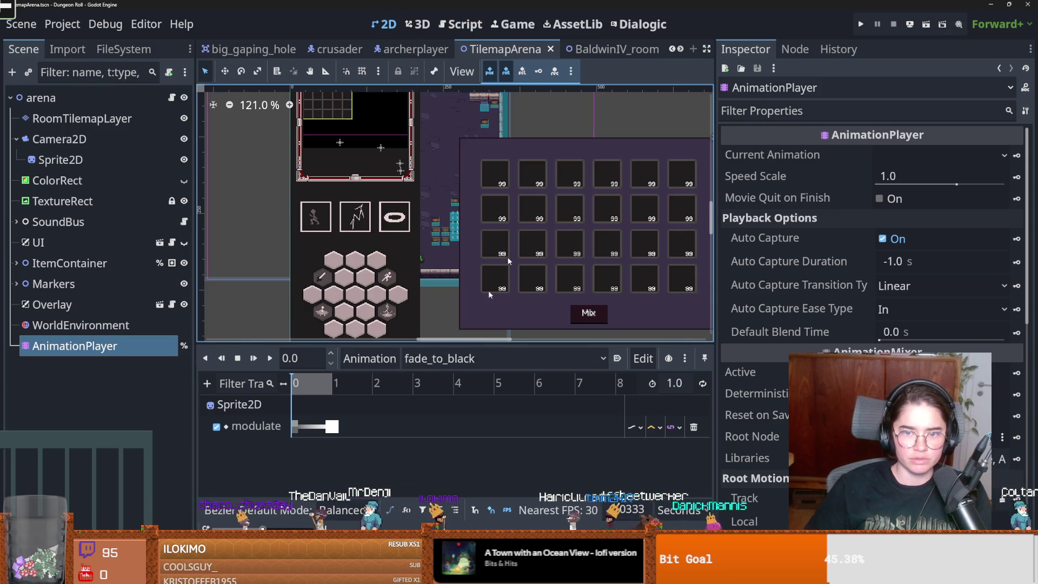
scroll(410, 243, "down", 2)
left_click(296, 383)
left_click_drag(319, 383, 419, 383)
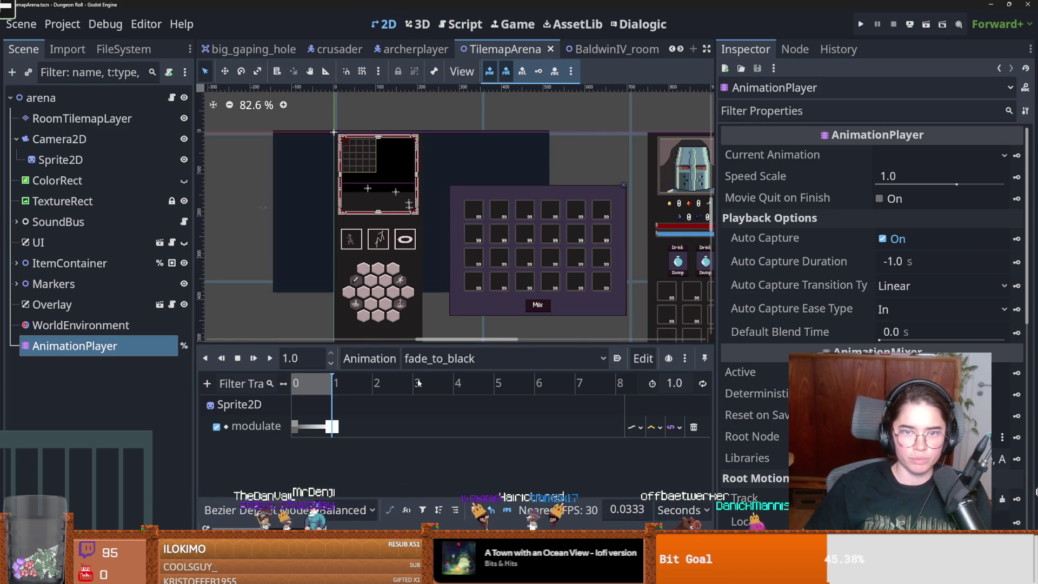
left_click_drag(334, 383, 295, 383)
key("ctrl+s")
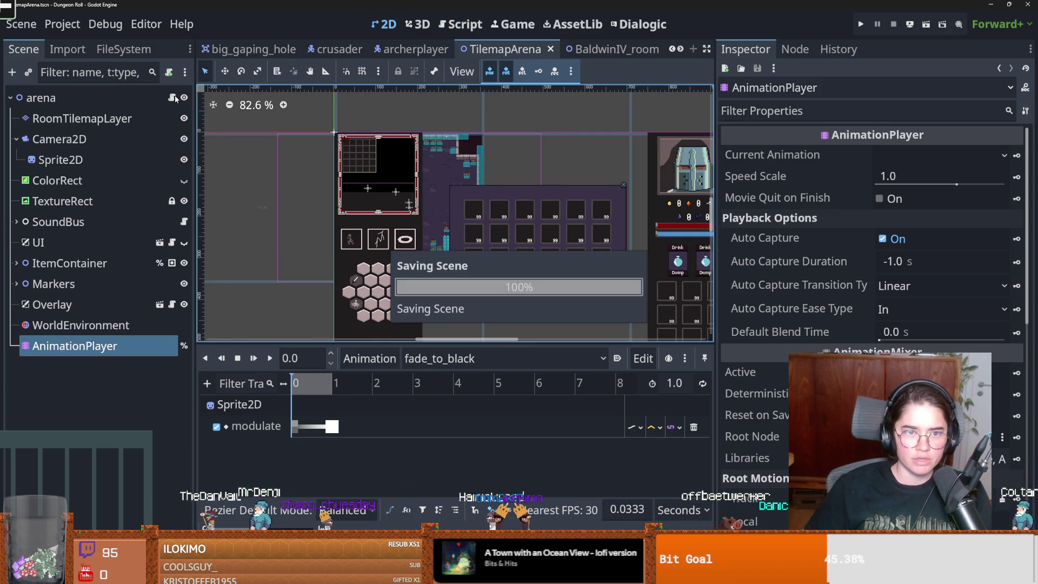
key("ctrl+F3")
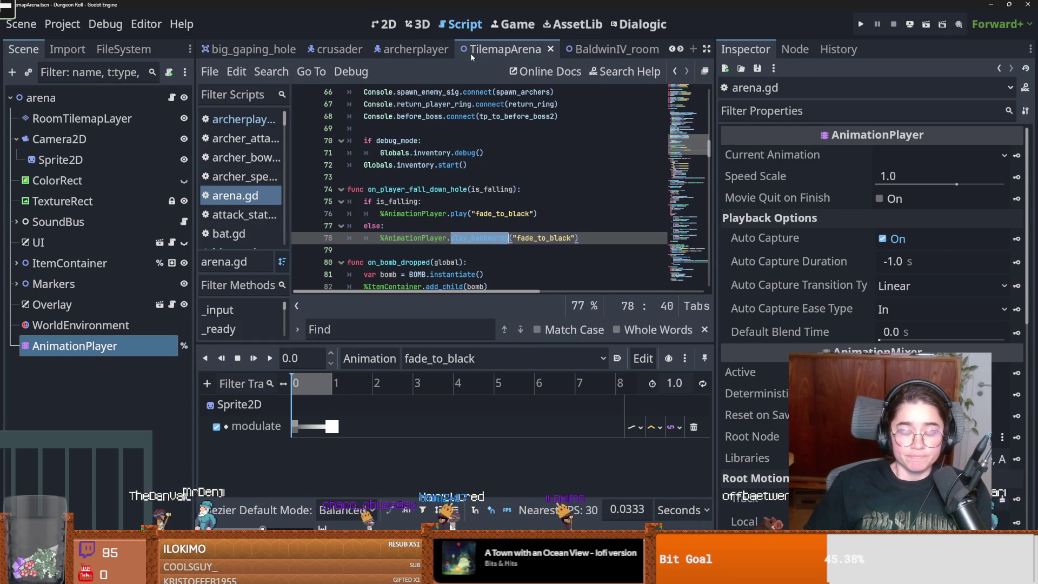
left_click(253, 49)
Duplicate the spawn marker and rename the copy from spawn2 to center
double_click(396, 165)
double_click(411, 189)
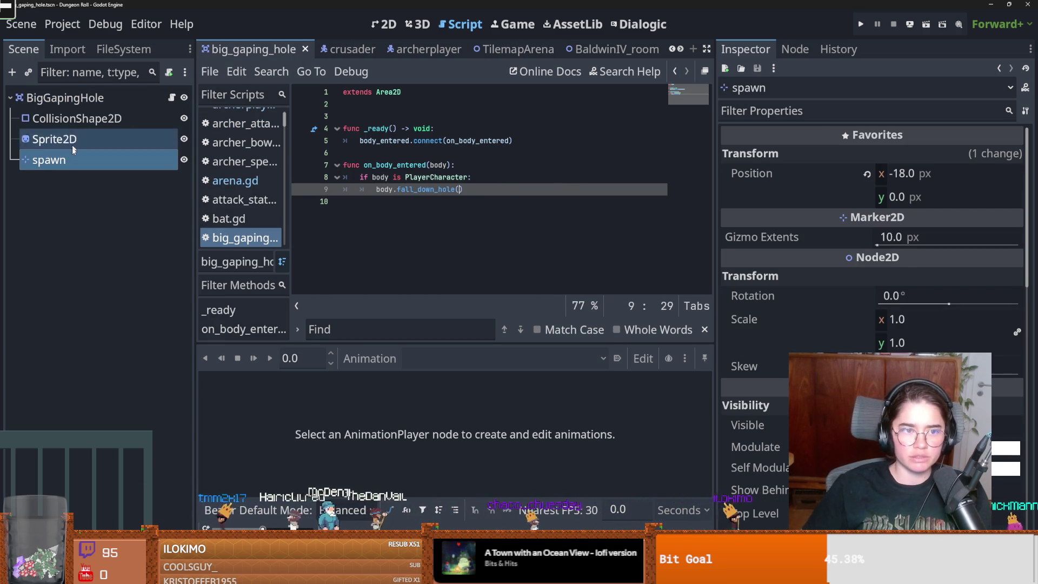
key("ctrl+d")
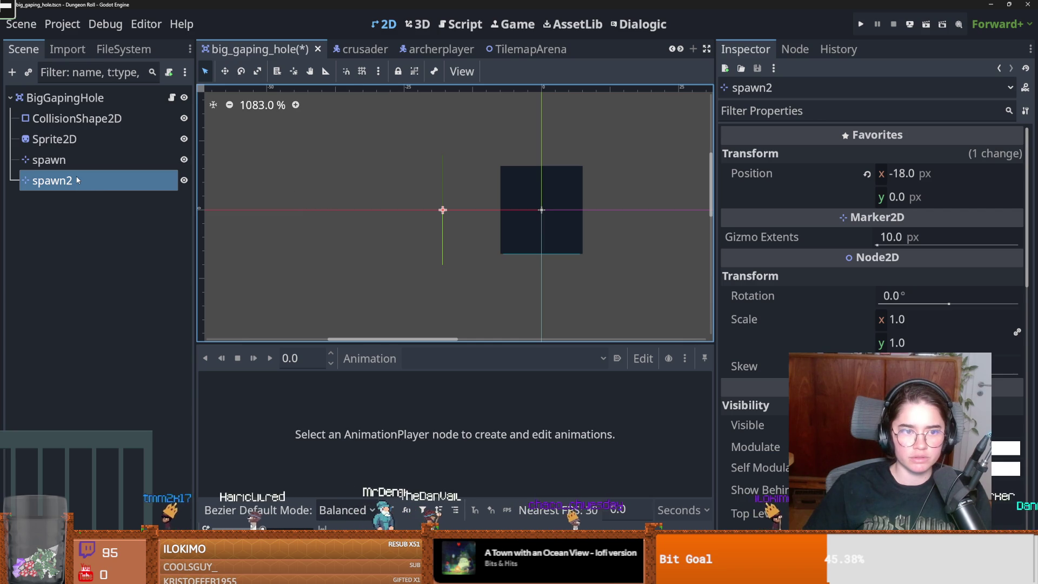
left_click(79, 180)
left_click(80, 180)
type("center")
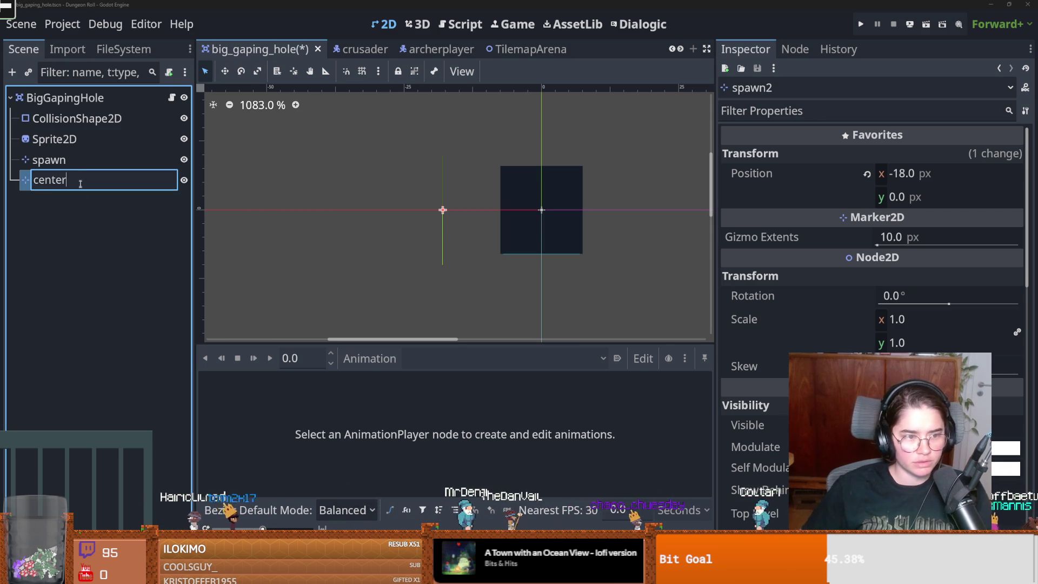
key("Return")
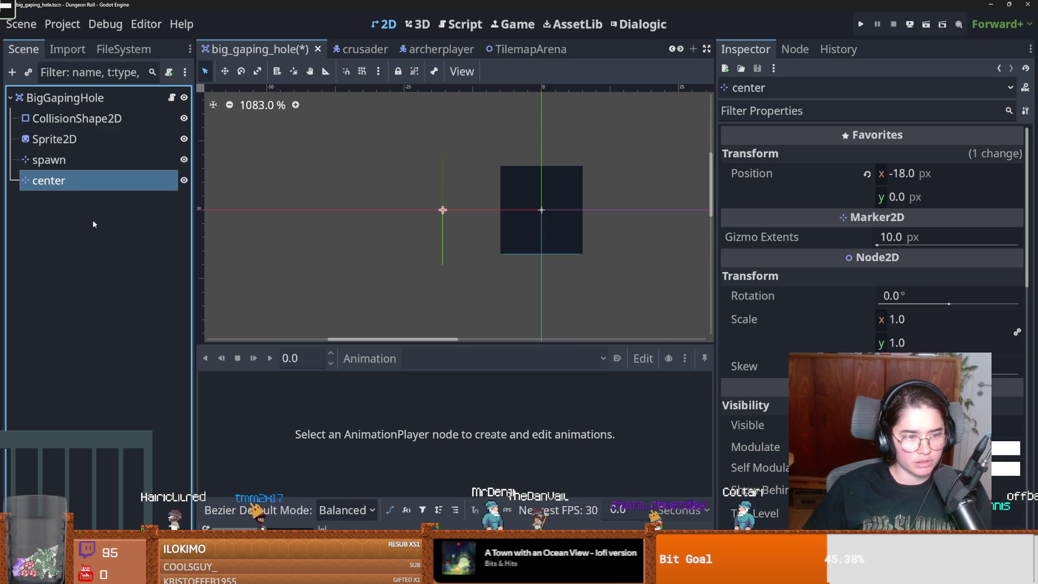
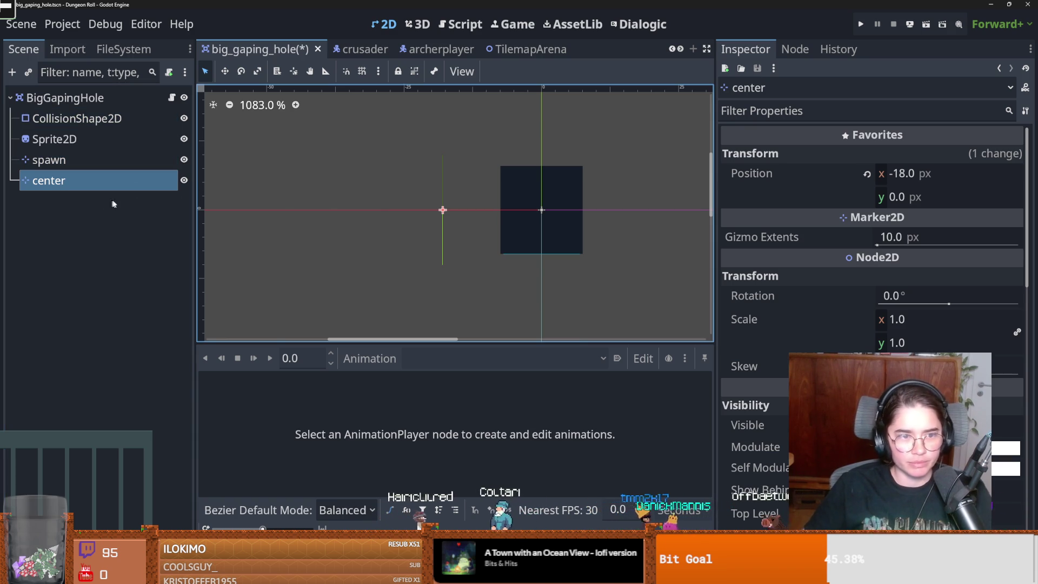
Move the center marker to the hole's origin (0,0) and save the scene
left_click_drag(452, 212, 551, 213)
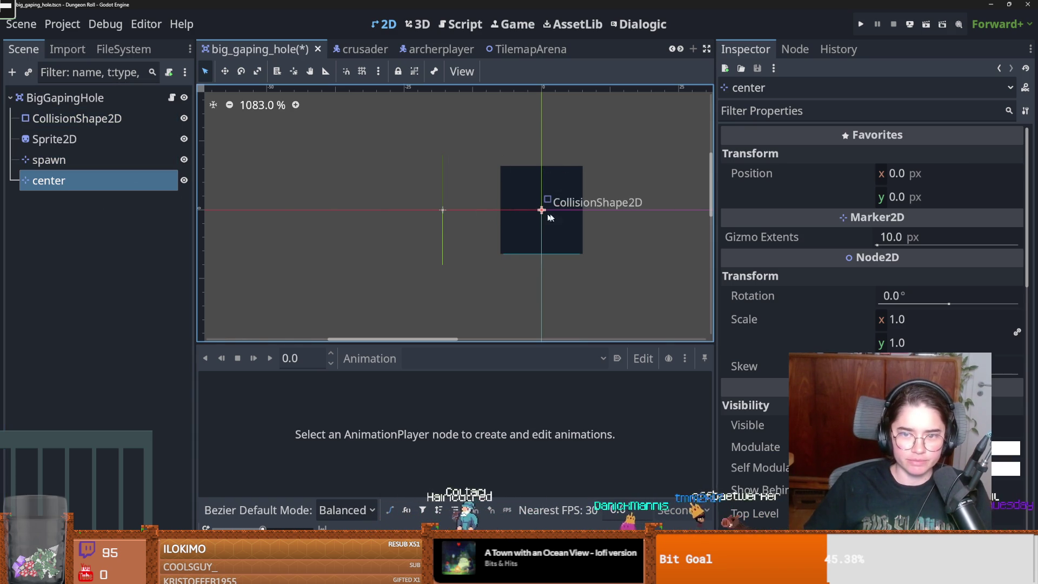
key("ctrl+s")
scroll(483, 211, "up", 1)
key("ctrl+s")
Put BigGapingHole on collision layer 9 with mask 2 and save
left_click(65, 97)
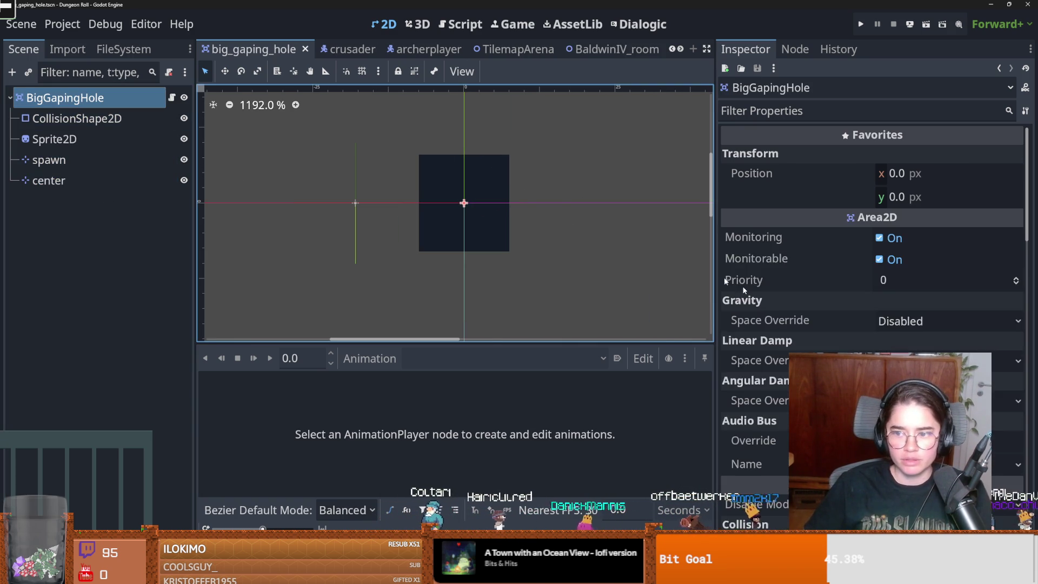
scroll(1006, 298, "down", 5)
left_click(1019, 311)
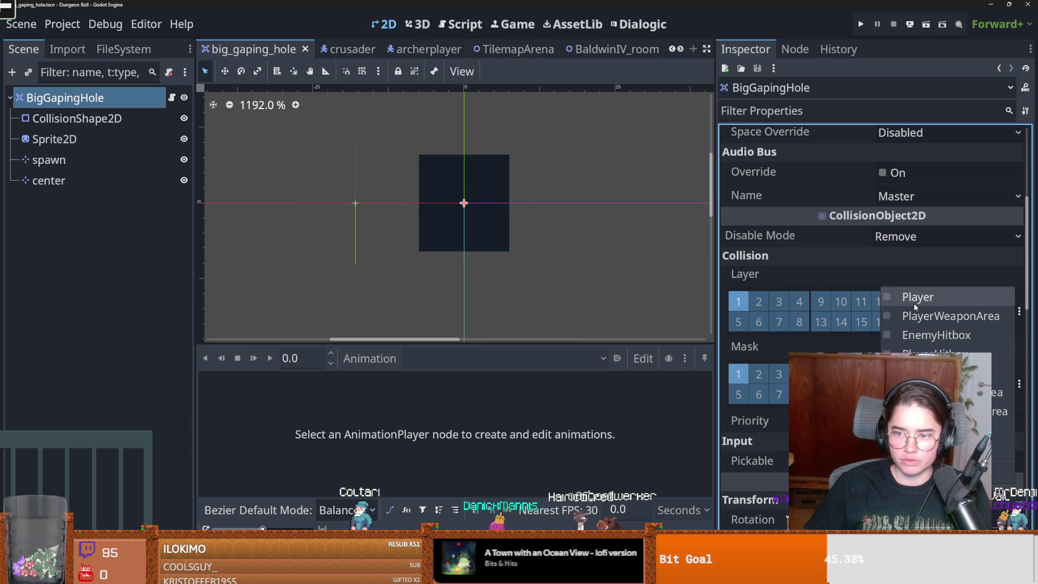
left_click(954, 336)
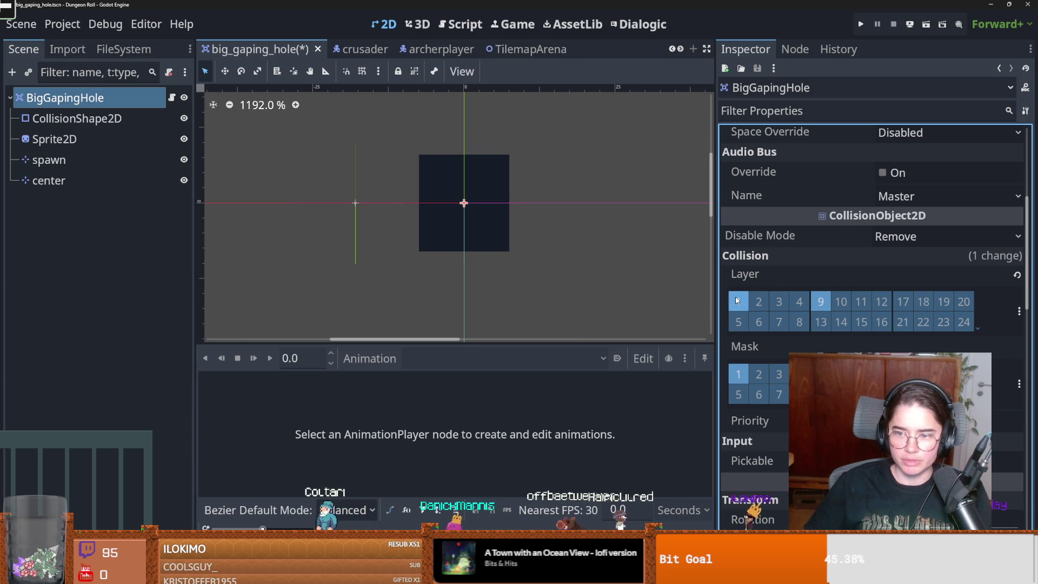
left_click(1020, 385)
left_click(759, 374)
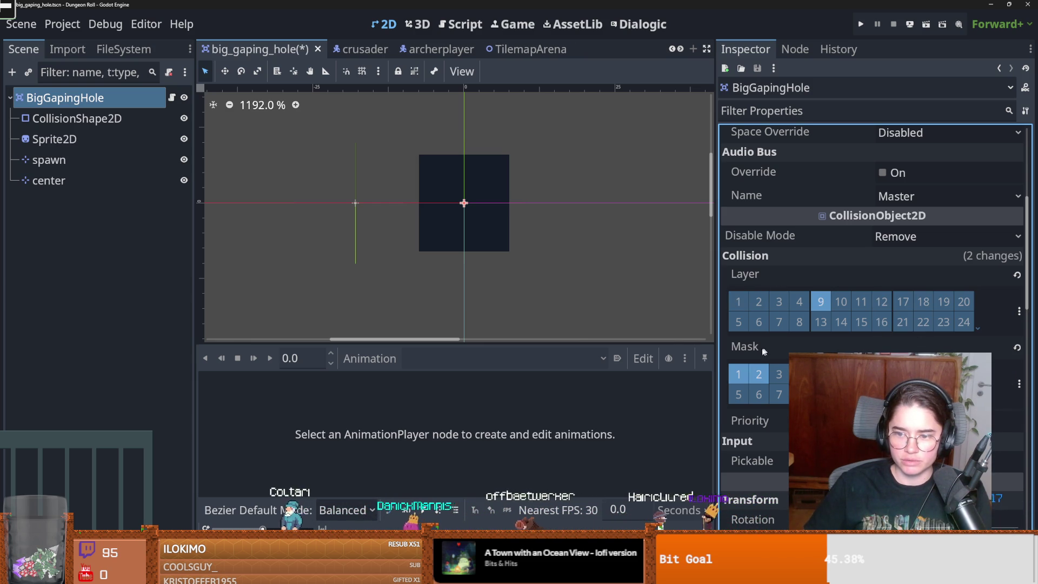
key("ctrl+s")
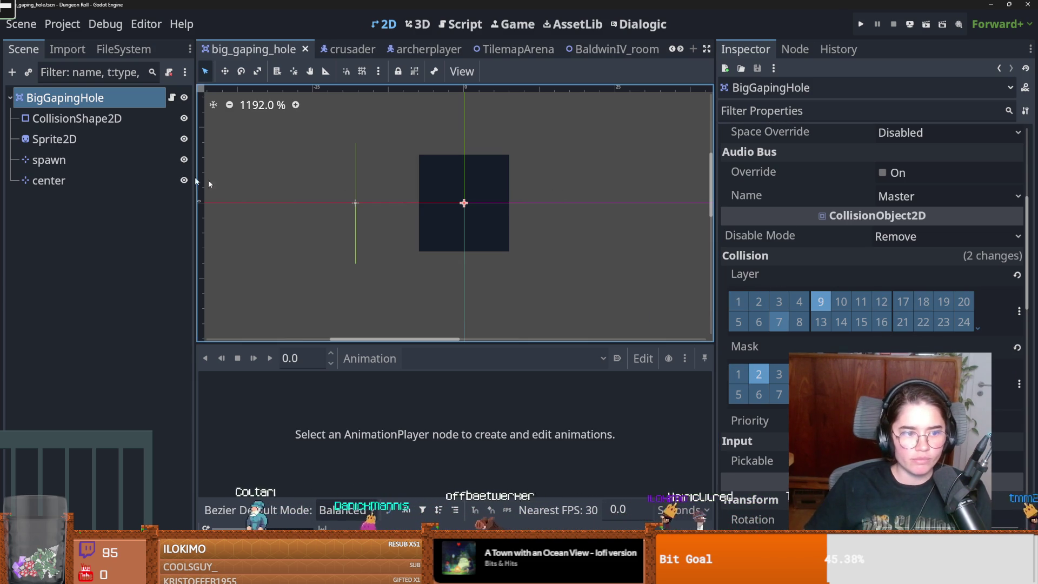
left_click(172, 97)
Filter the FileSystem for 'baldwin' and open the BaldwinIV_room scene
double_click(423, 188)
key("ctrl+s")
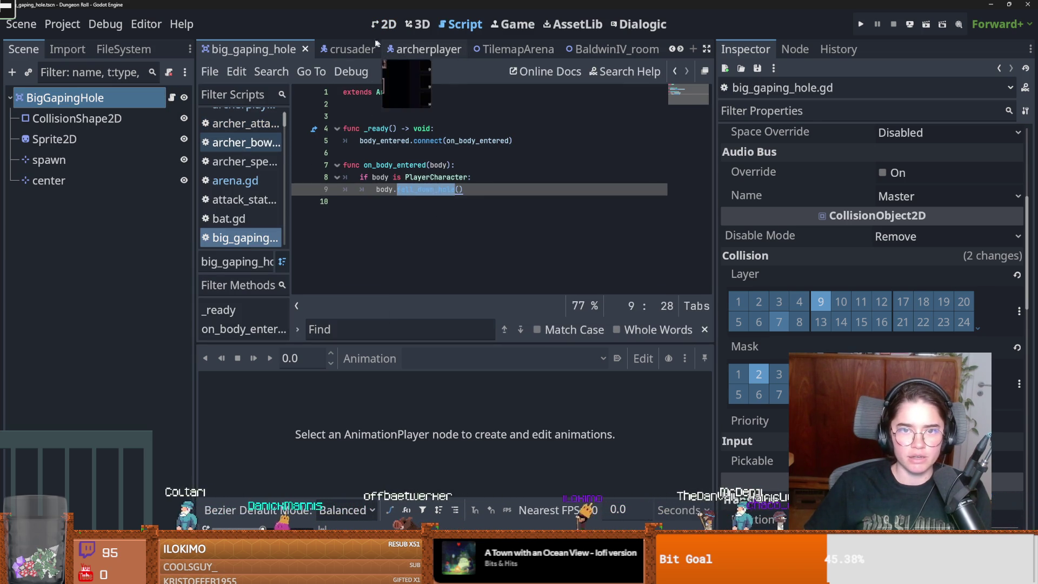
left_click(123, 49)
left_click(79, 96)
type("baldw")
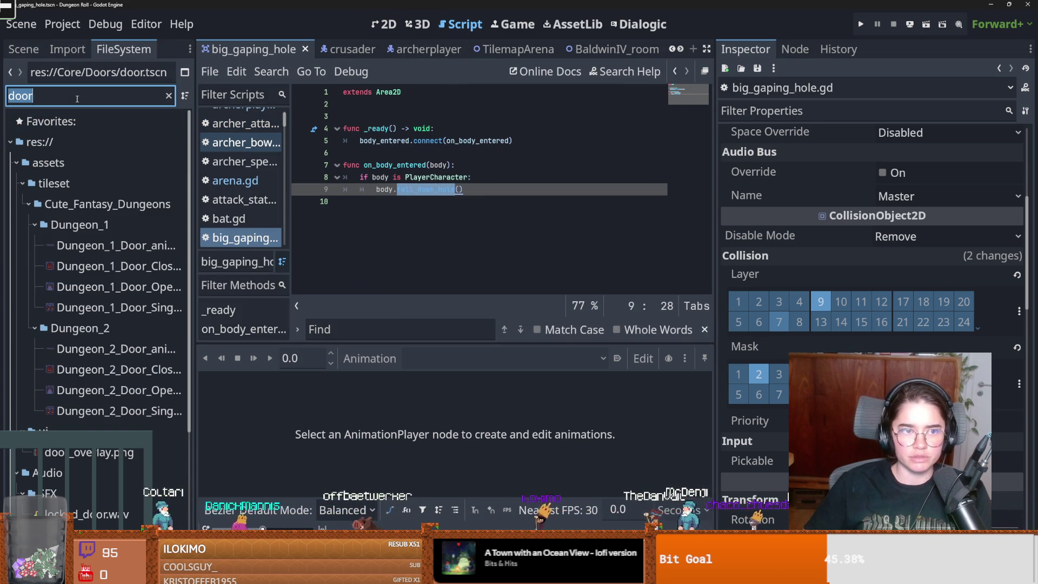
type("in")
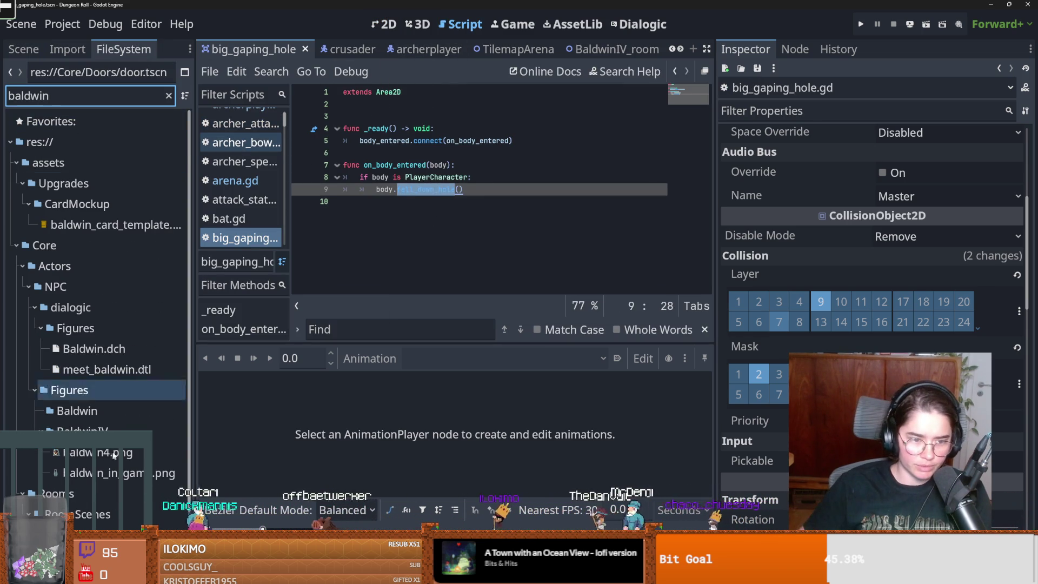
double_click(121, 524)
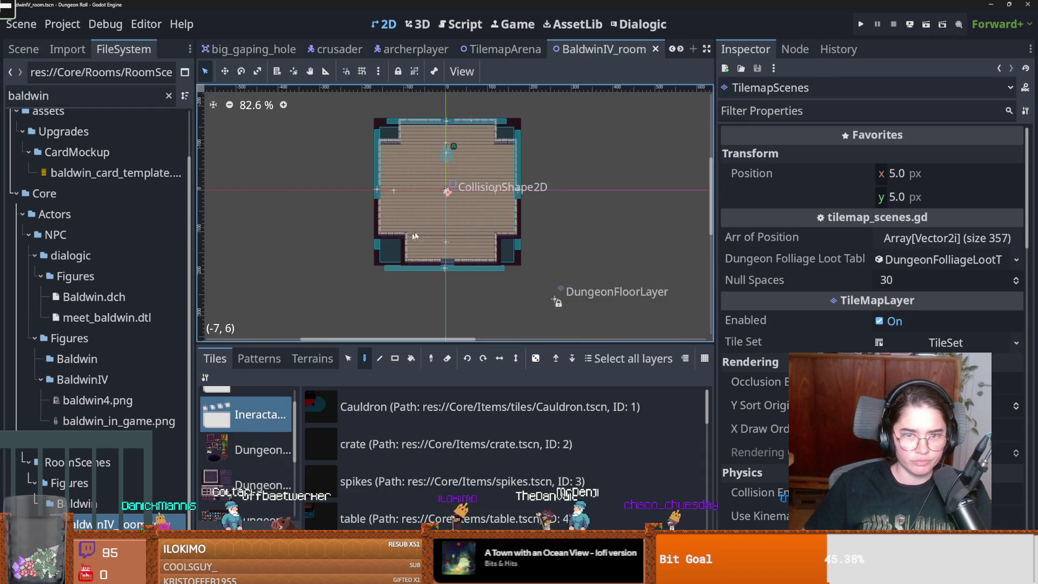
Place a big_gaping_hole tile on the room floor and save the scene
scroll(442, 226, "up", 3)
scroll(413, 502, "down", 2)
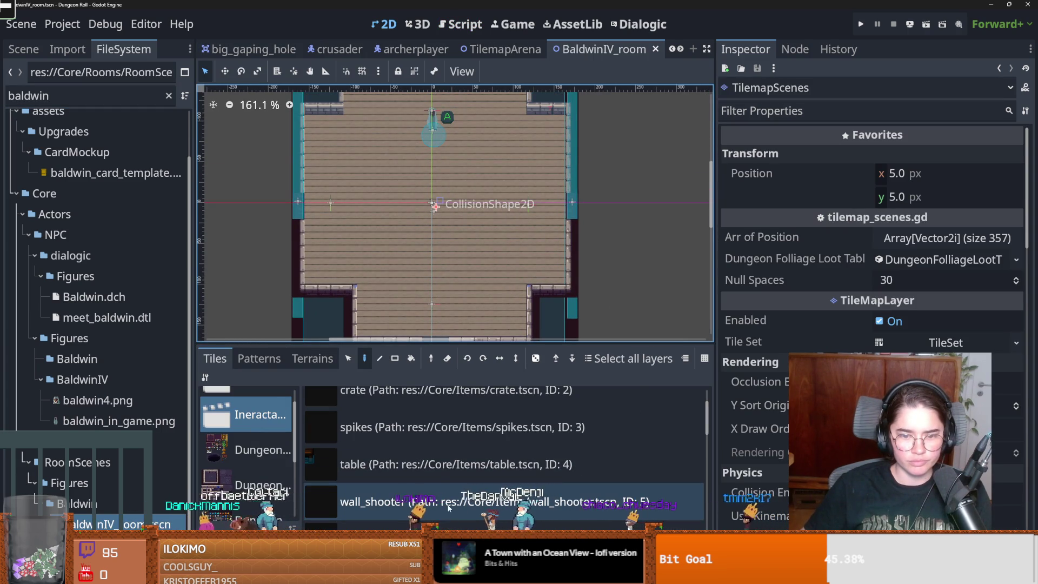
scroll(441, 504, "down", 10)
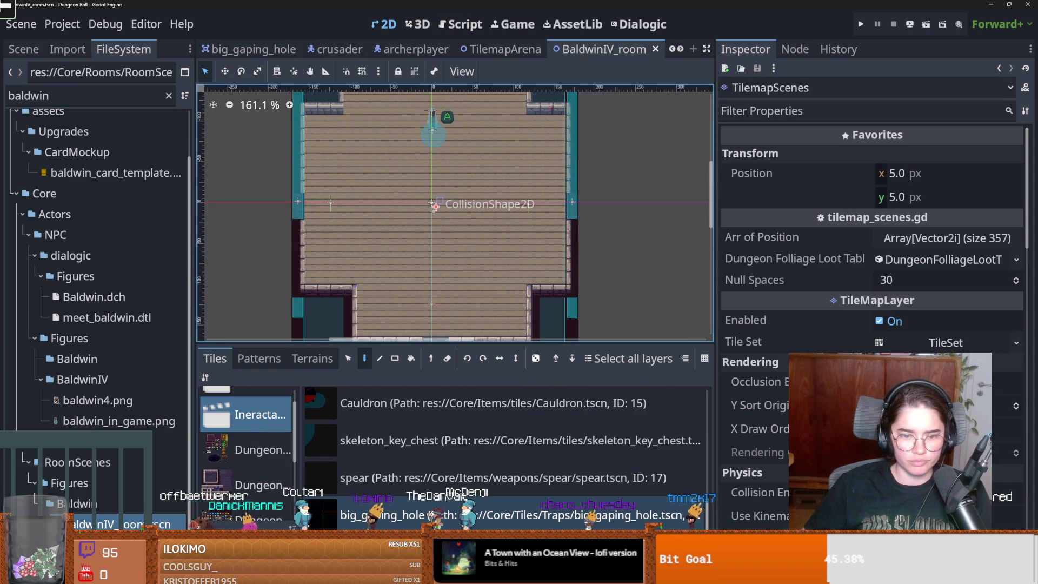
left_click(449, 261)
scroll(444, 299, "up", 4)
key("ctrl+s")
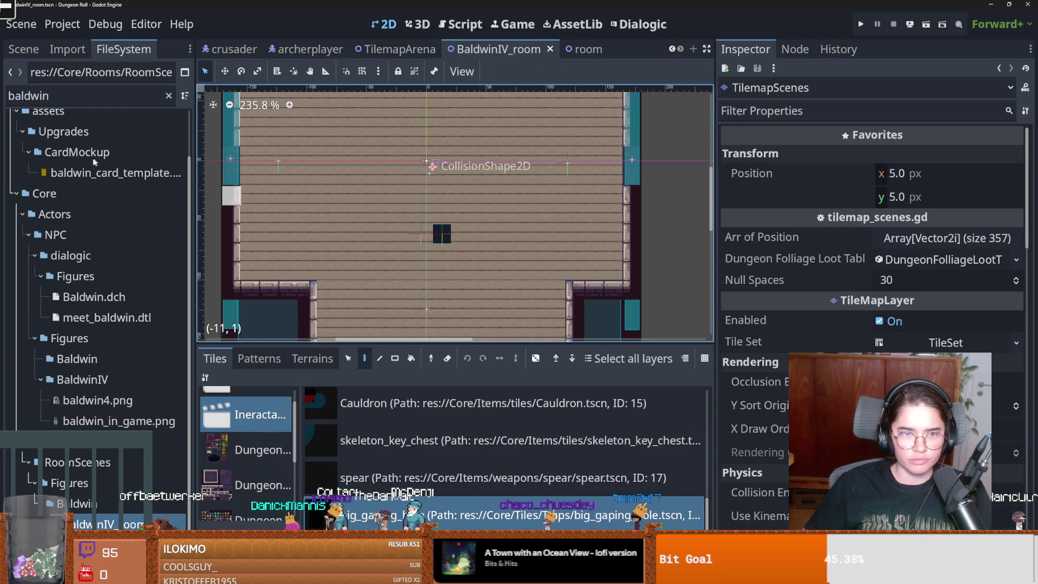
left_click(24, 49)
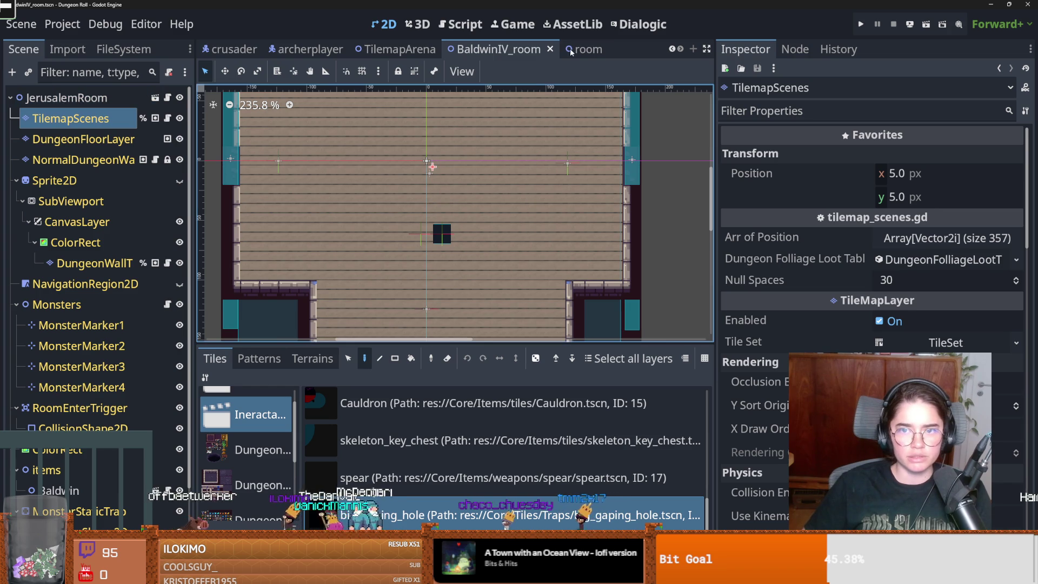
left_click(672, 50)
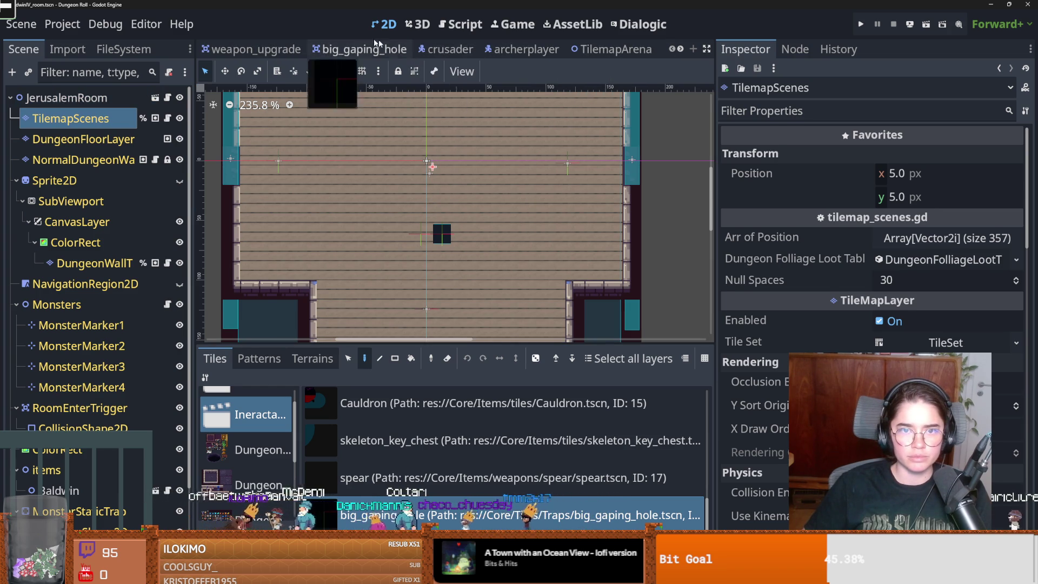
left_click(378, 49)
left_click(48, 160)
left_click(49, 181, "shift")
left_click(171, 97)
mouse_move(112, 161)
left_mouse_down()
mouse_move(395, 108)
mouse_move(421, 114)
left_mouse_up()
Call fall_down_hole(center.global_position, spawn.global_position), save, and run the game
left_click(411, 117)
left_click(424, 214, "ctrl")
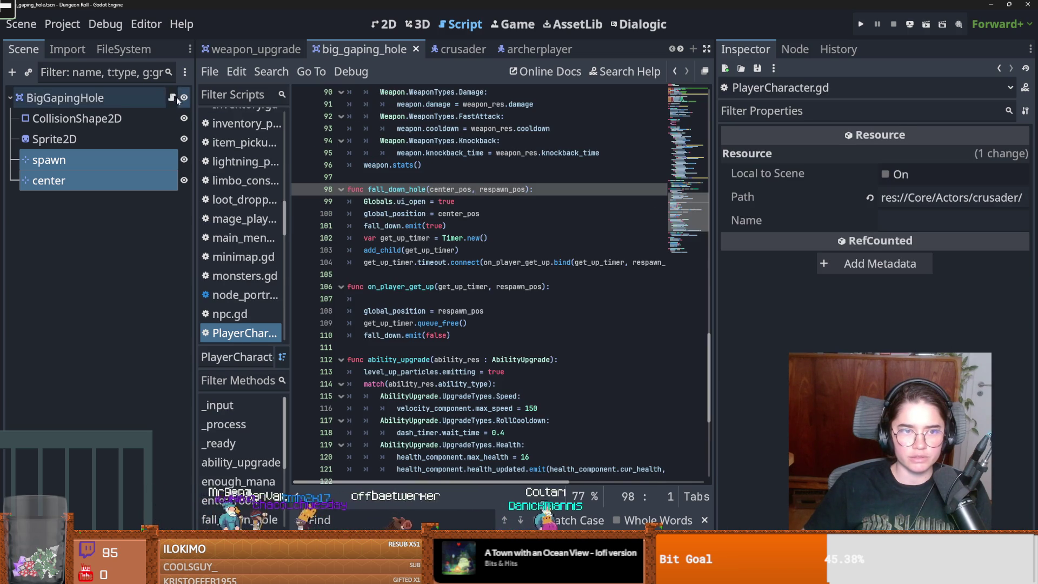
left_click(171, 97)
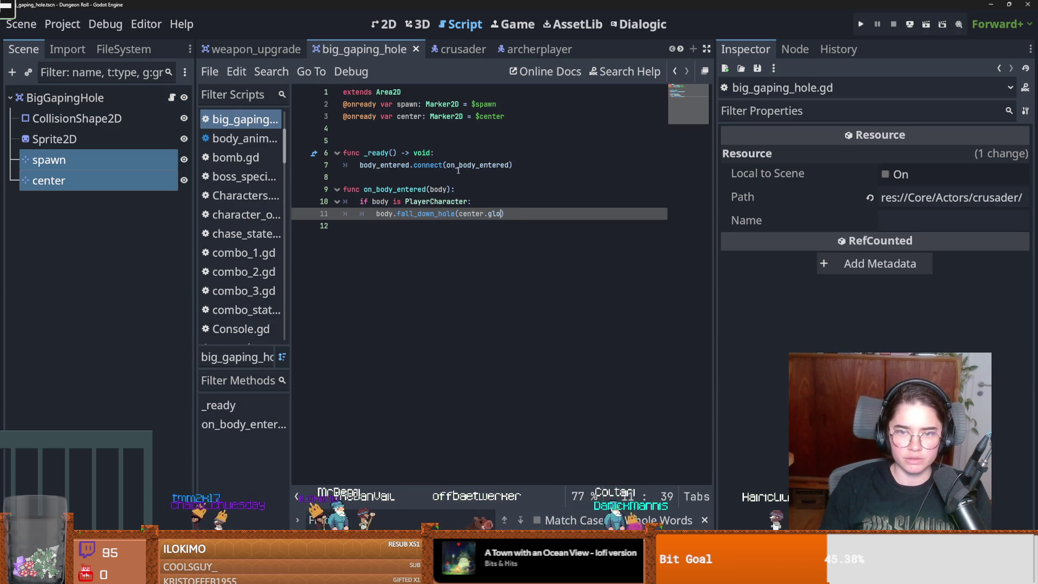
type(", spawn.global_position")
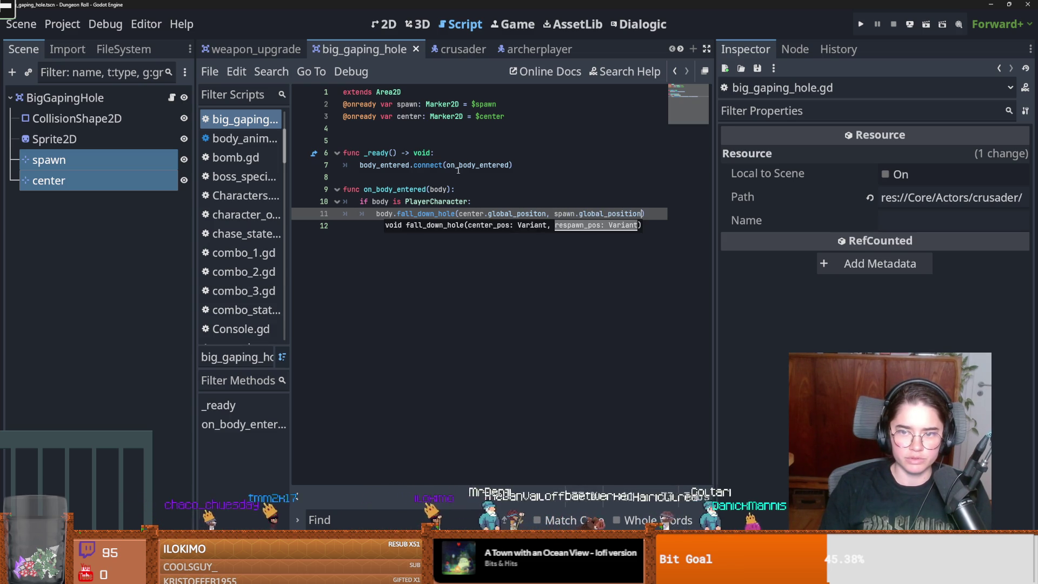
key("ctrl+s")
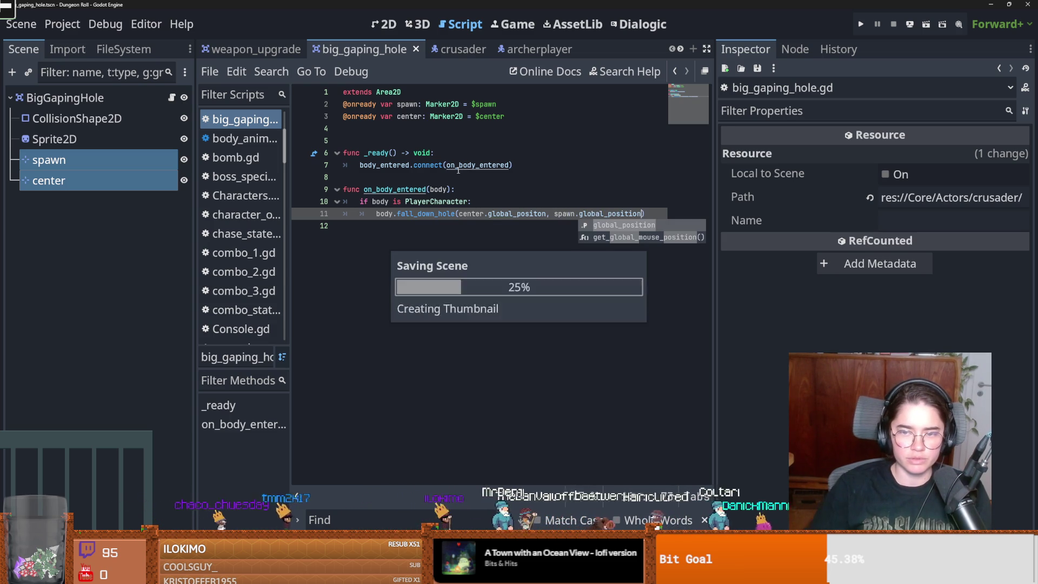
left_click(496, 191)
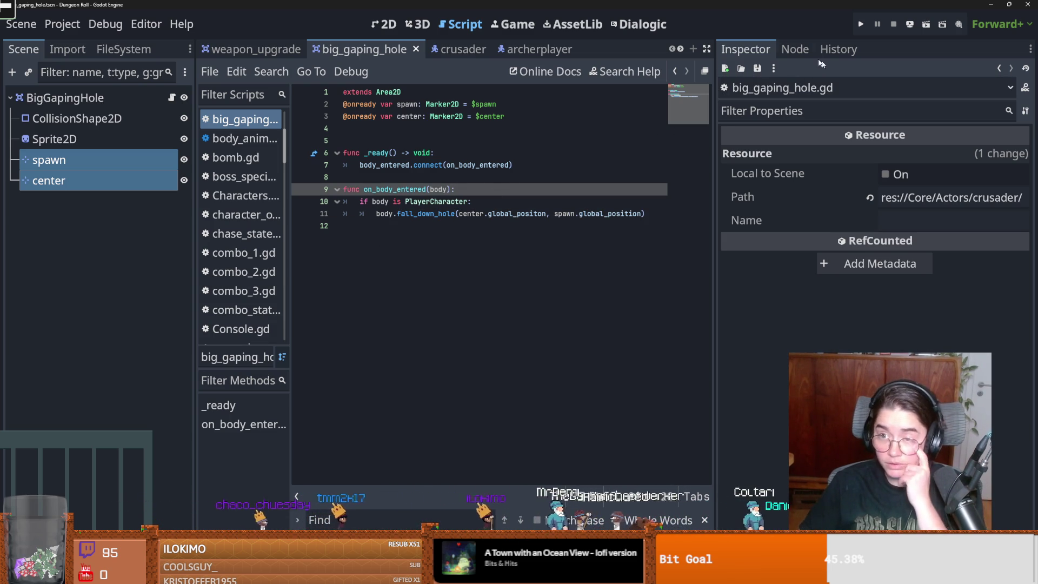
left_click(861, 24)
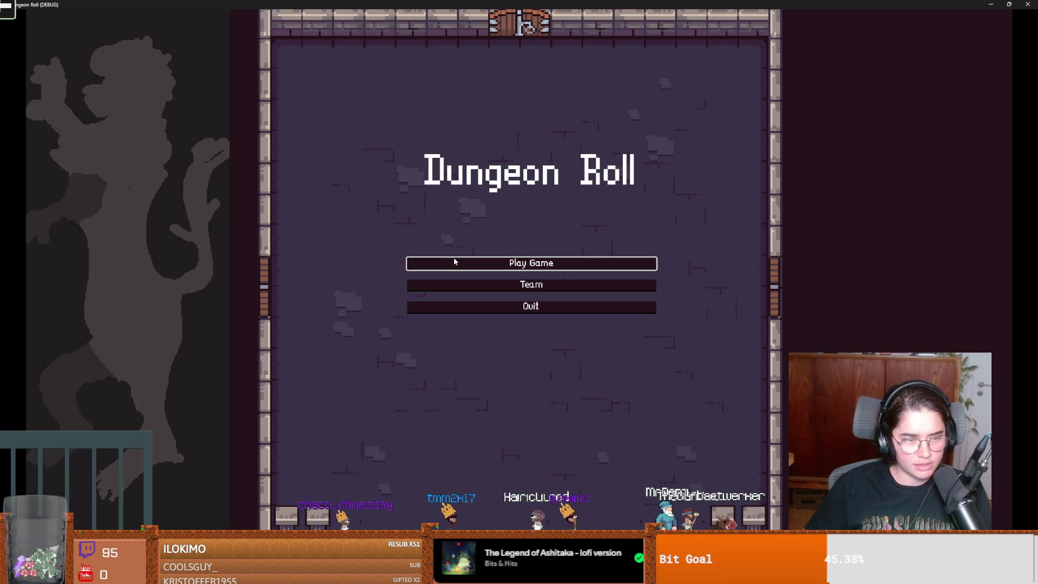
Start a Crusader run to test the hole trap, then close the game
left_click(495, 268)
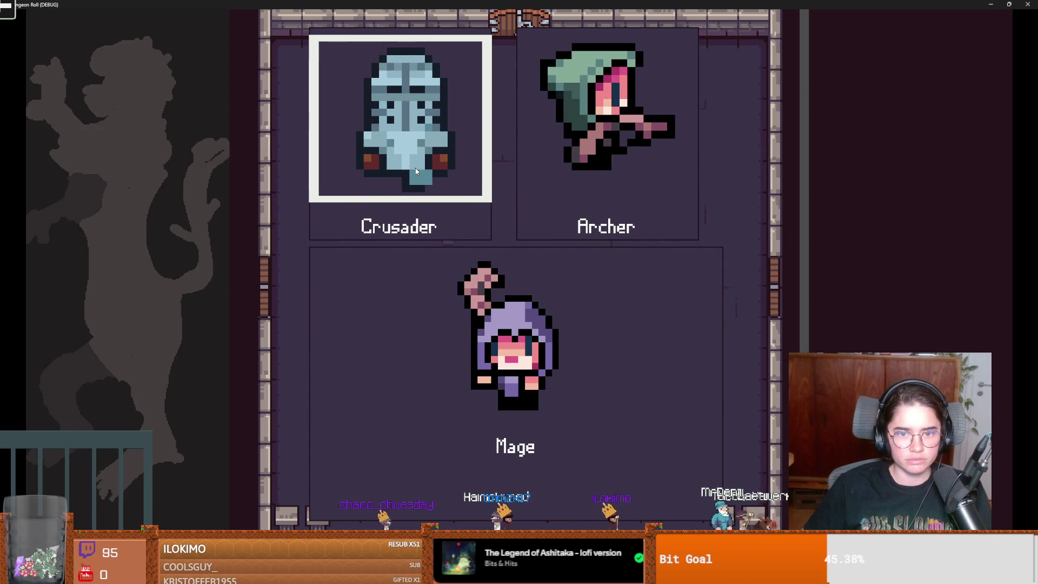
left_click(426, 187)
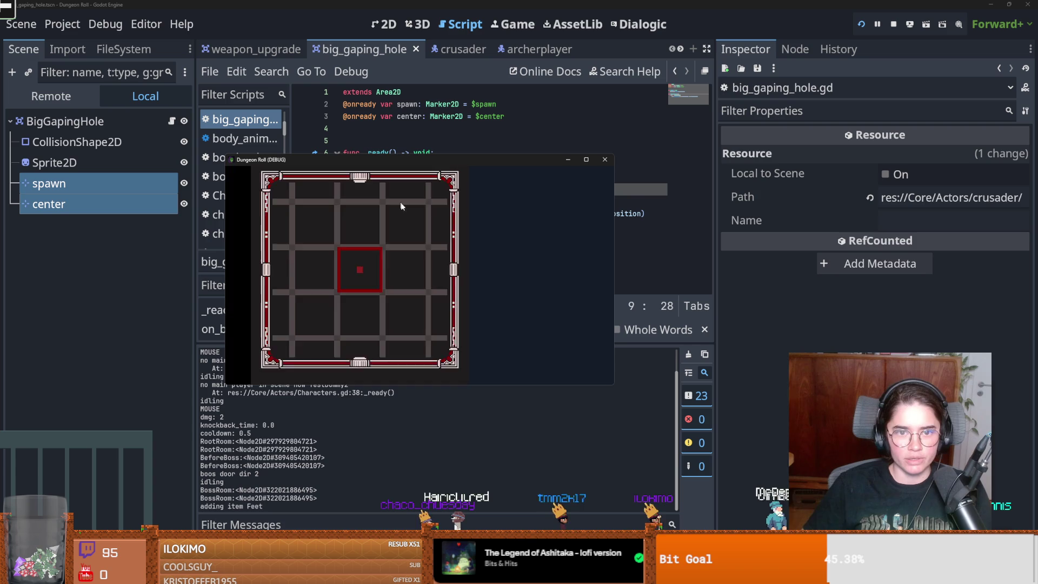
key("super+Down")
left_click(605, 160)
key("ctrl+s")
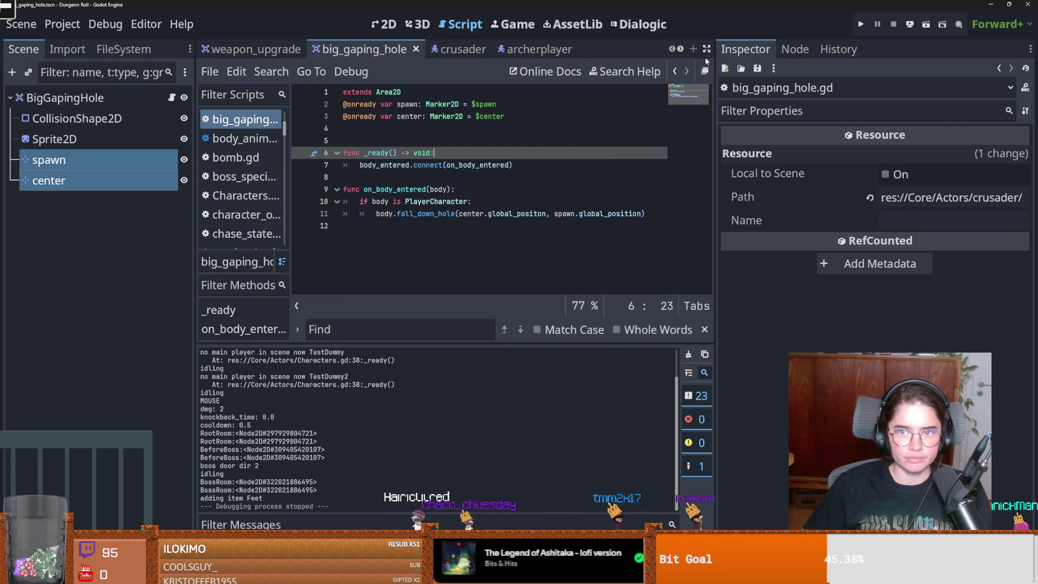
In TilemapArena's RESET animation, key Sprite2D modulate at alpha 0, then save and run
left_click(680, 49)
left_click(397, 49)
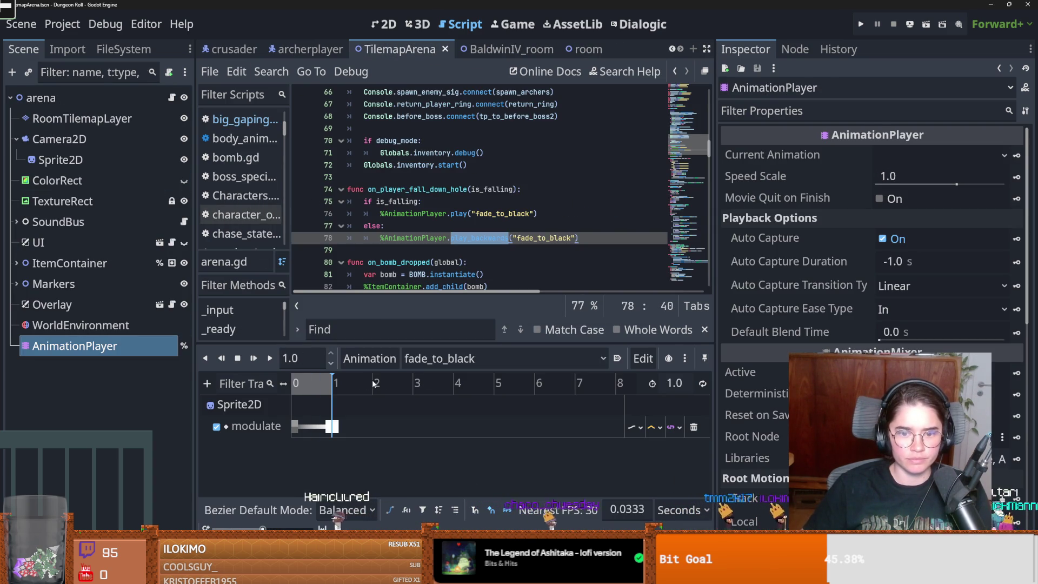
left_click(441, 358)
left_click(427, 378)
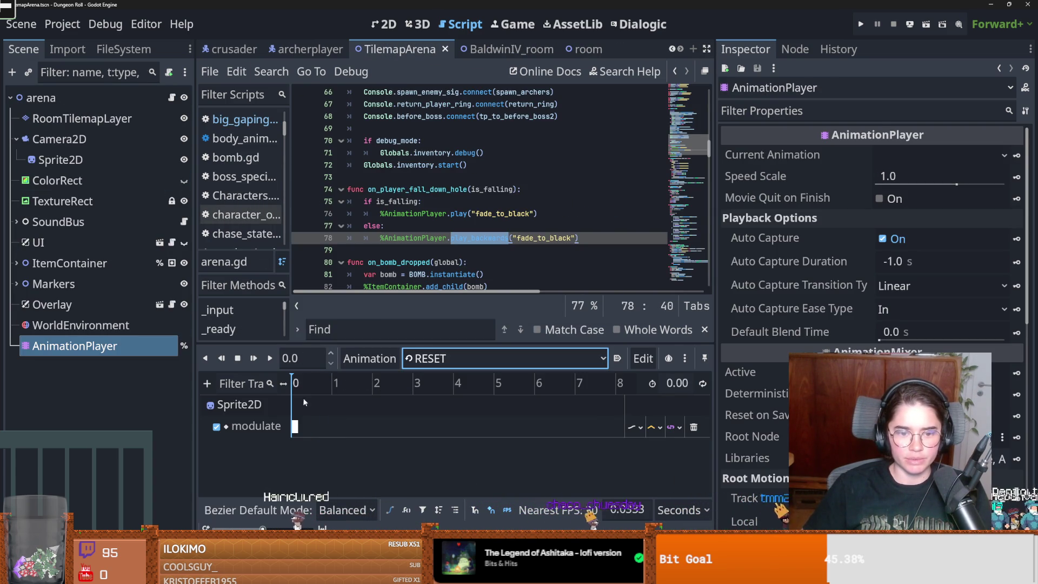
left_click(295, 426)
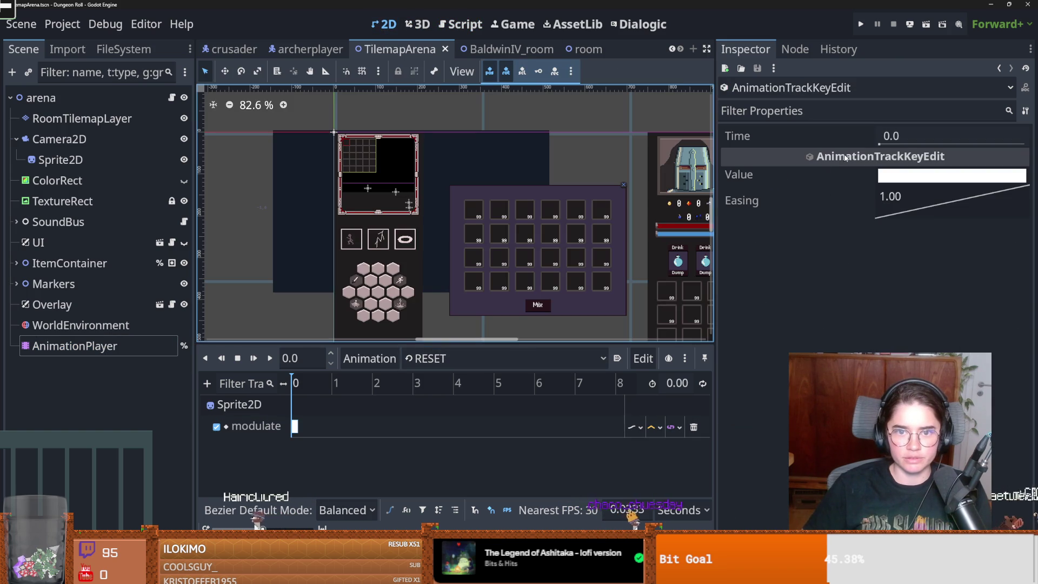
left_click(919, 176)
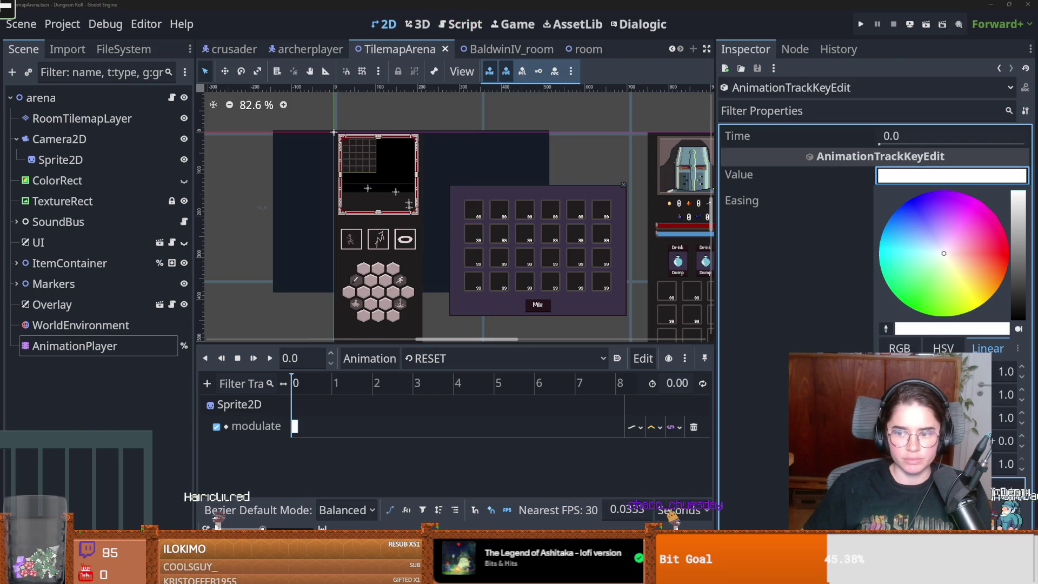
left_click_drag(1006, 328, 897, 329)
left_click(476, 369)
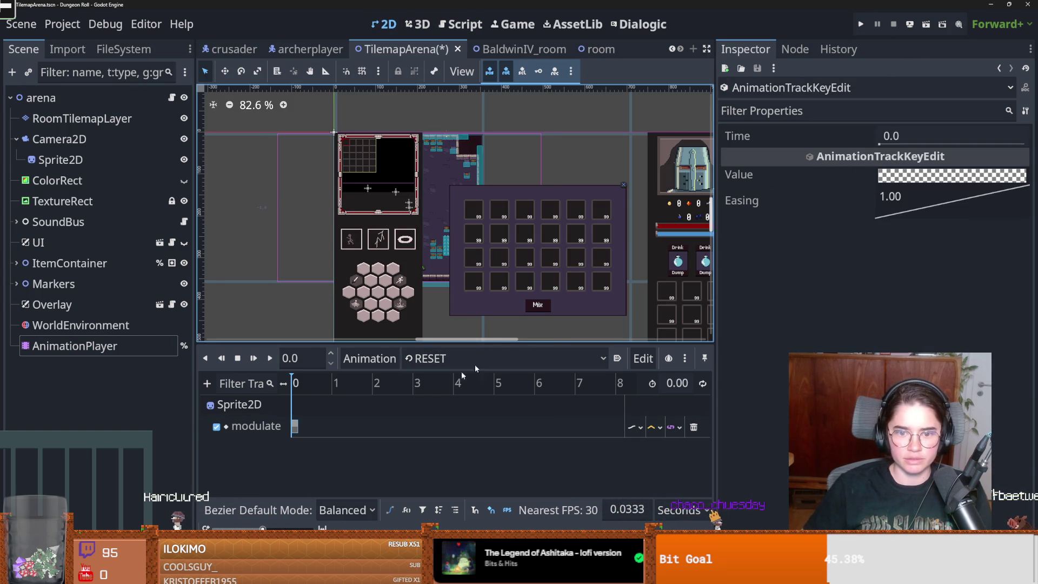
key("ctrl+s")
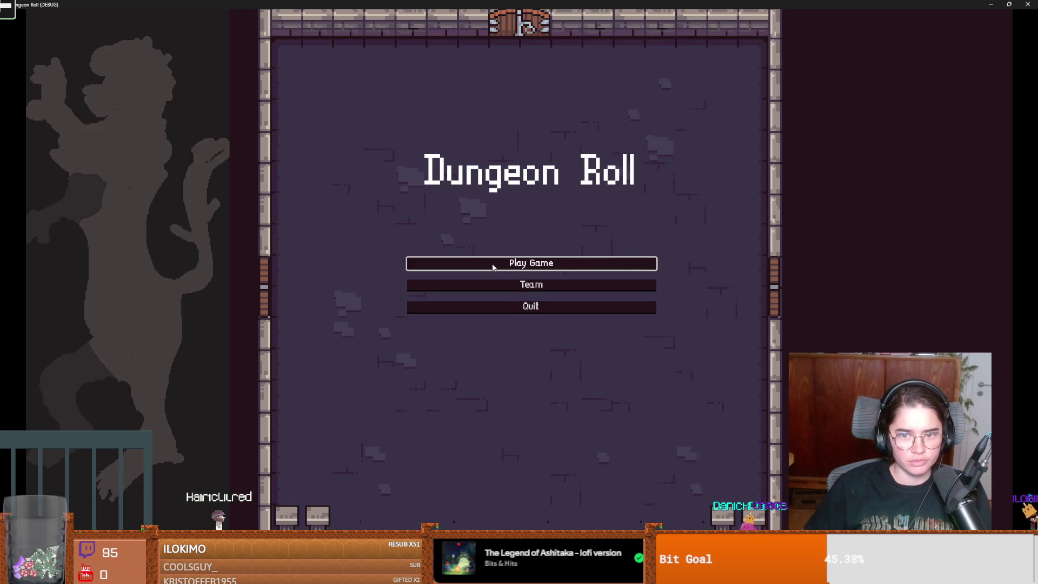
Start a Crusader run, reroll the room offers three times and enter the Jerusalem room
left_click(484, 267)
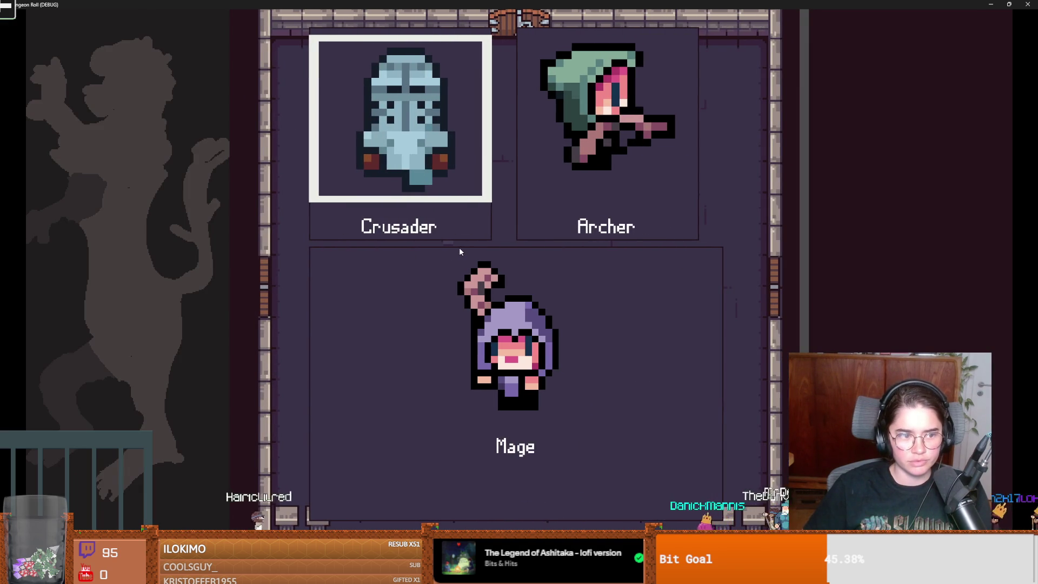
key("Return")
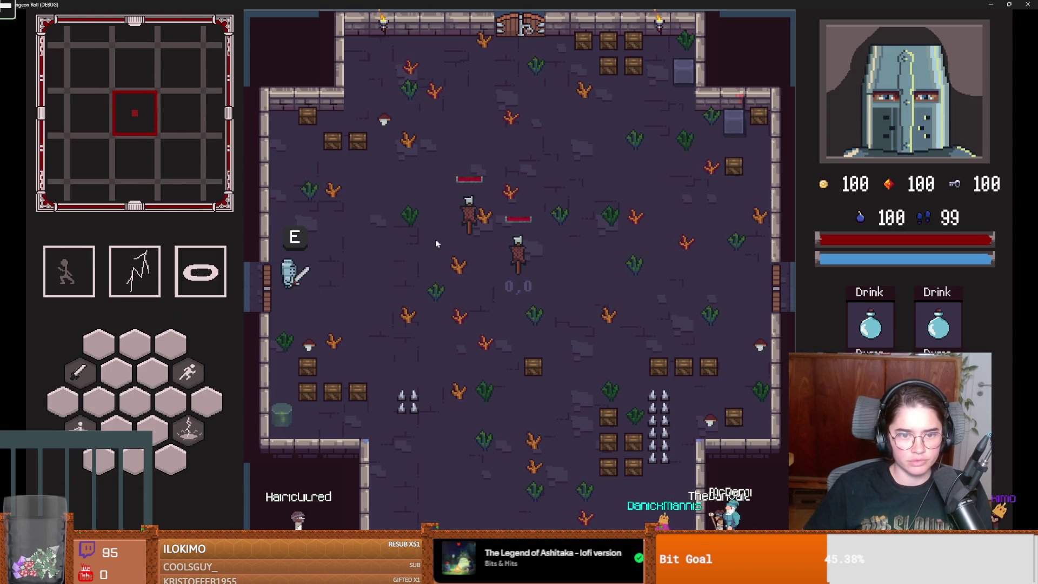
key("e")
left_click(549, 120)
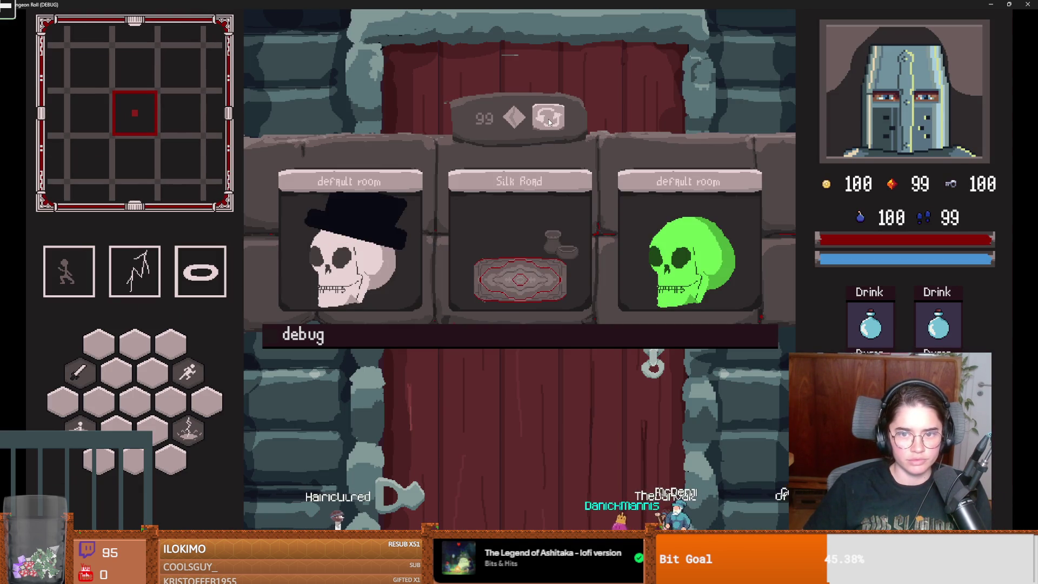
left_click(549, 122)
left_click(549, 122)
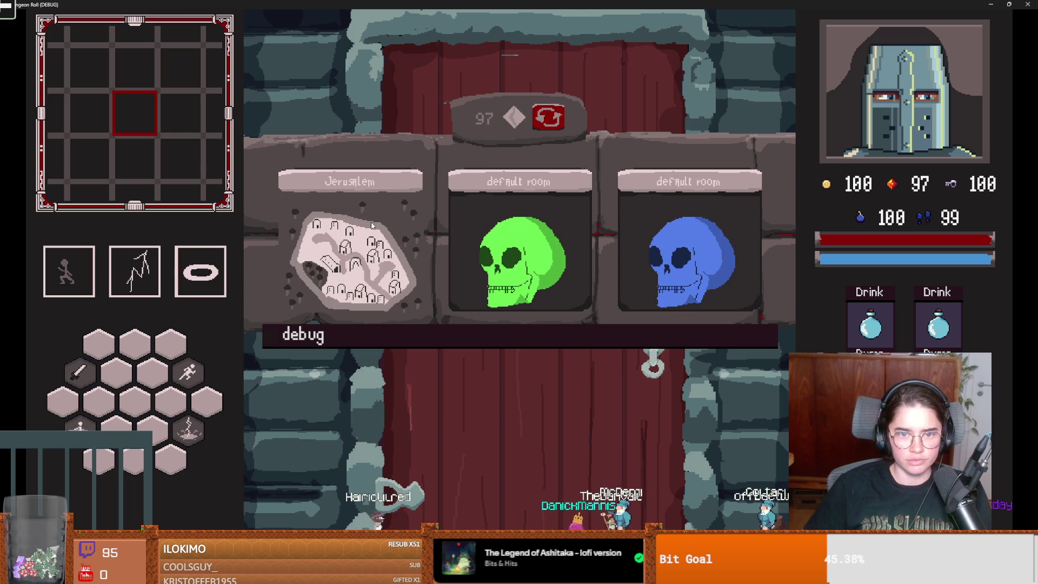
left_click(381, 227)
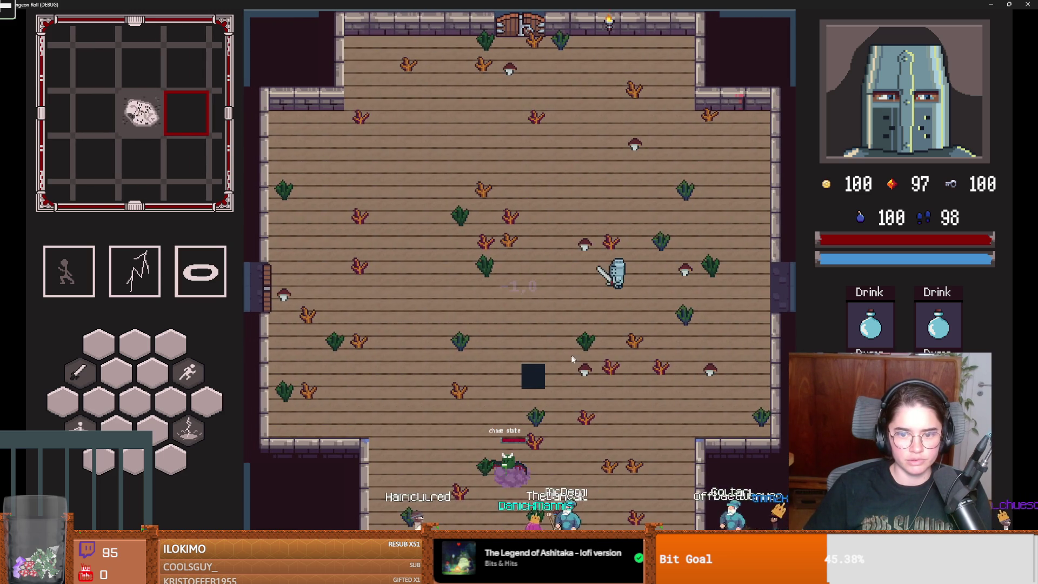
Cast the lightning strike, walk the knight toward the enemy and use the ring ability
left_click(569, 374)
key("a")
key("s")
right_click(501, 393)
key("s")
key("a")
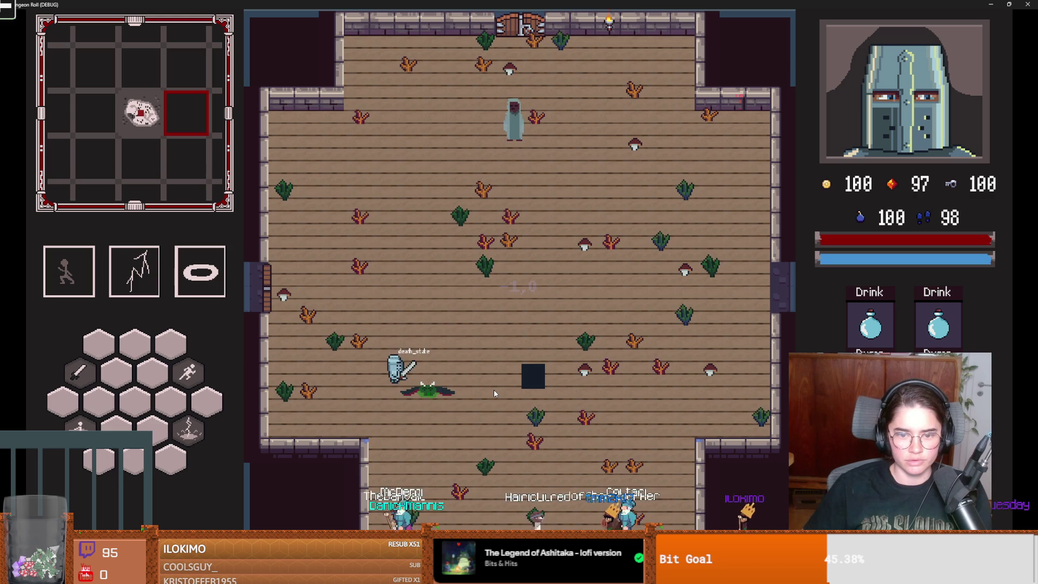
Delete the stray characters at the start of line 41 and close autocomplete
key("BackSpace")
key("BackSpace")
key("BackSpace")
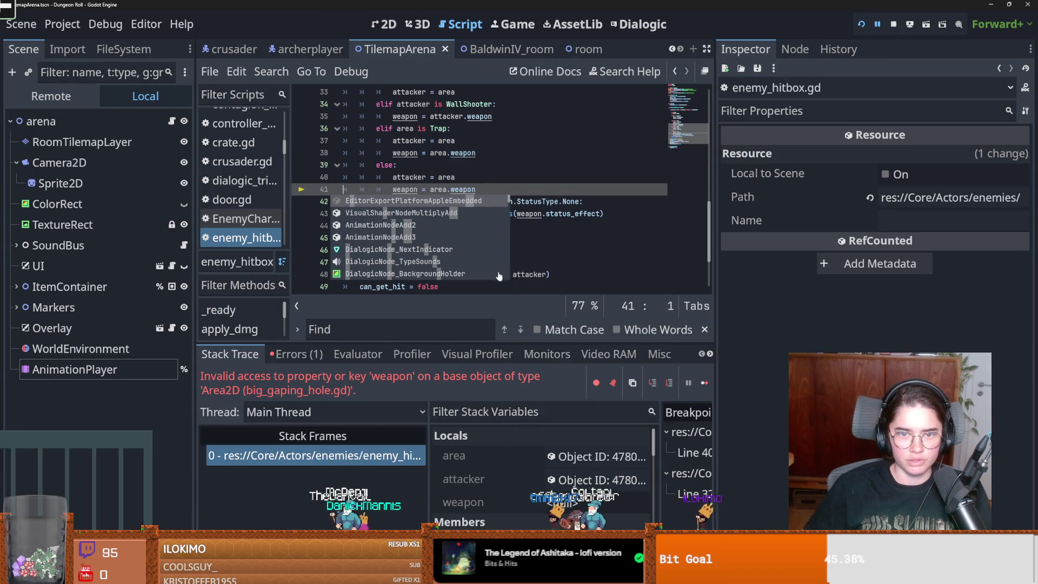
key("Escape")
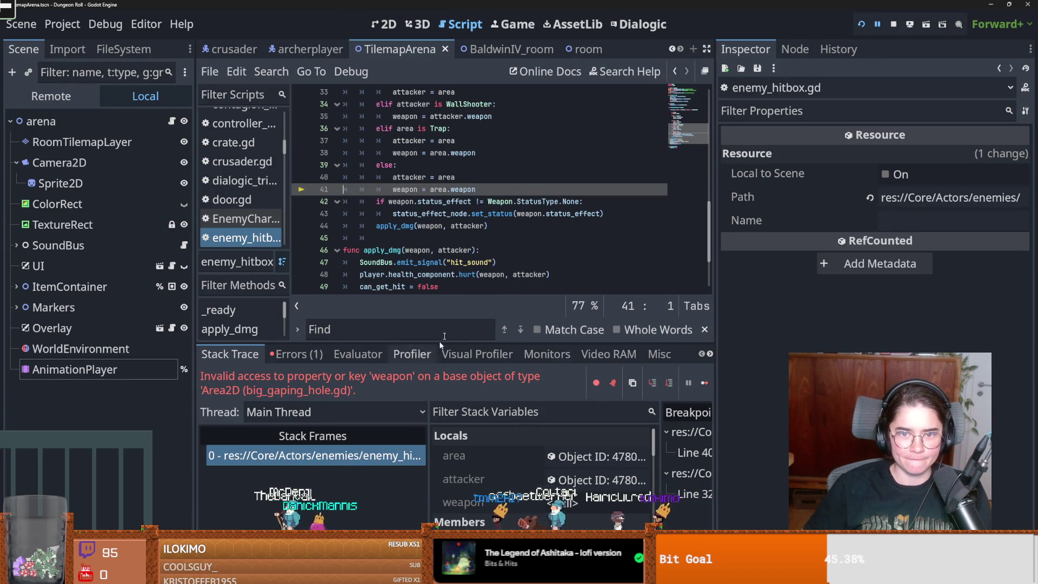
scroll(409, 251, "up", 4)
scroll(416, 249, "up", 3)
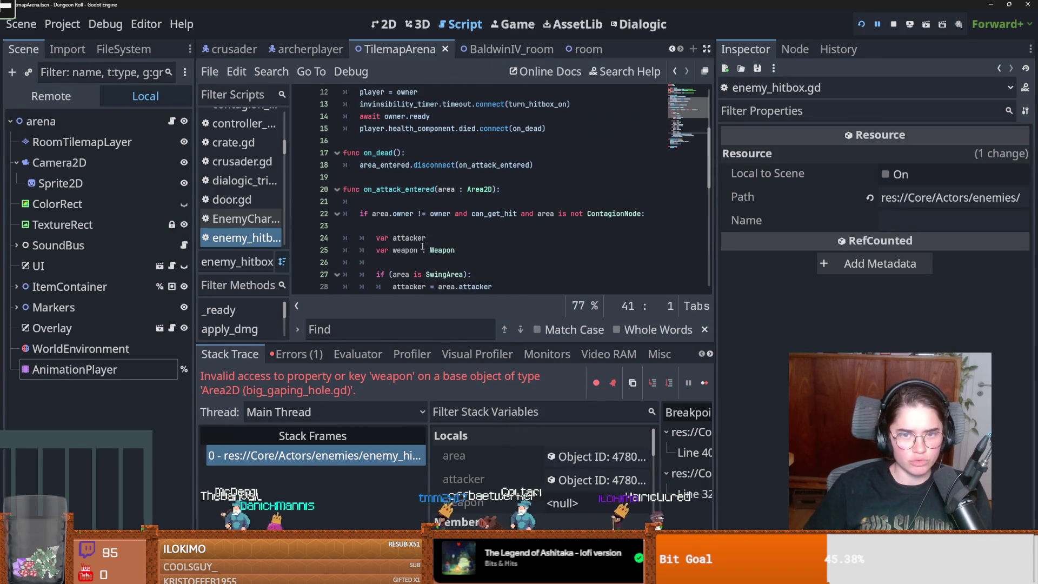
Highlight the uses of on_attack_entered and inspect what area.owner refers to
double_click(397, 189)
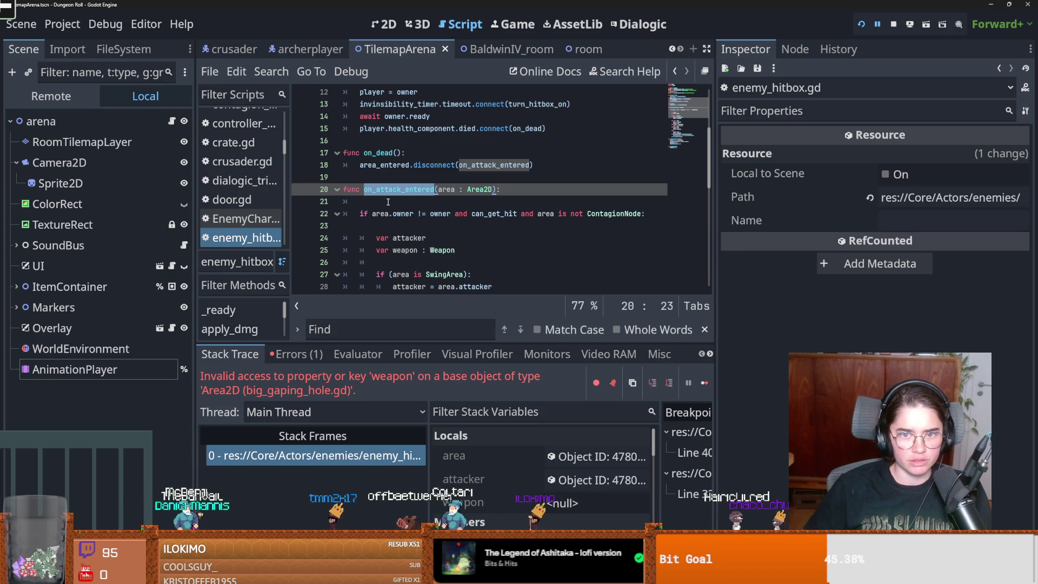
scroll(388, 202, "down", 2)
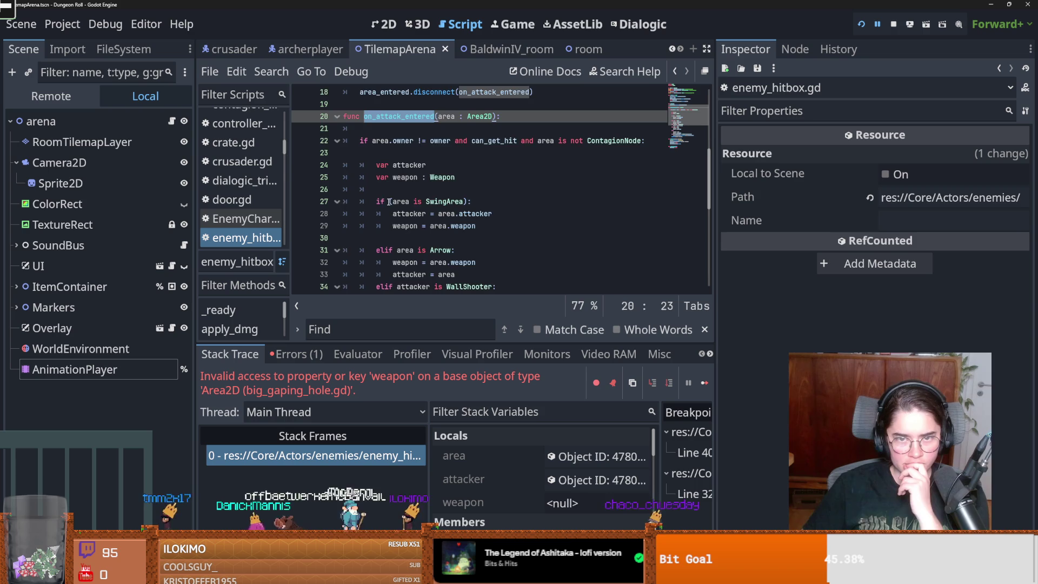
scroll(390, 202, "up", 2)
mouse_move(394, 215)
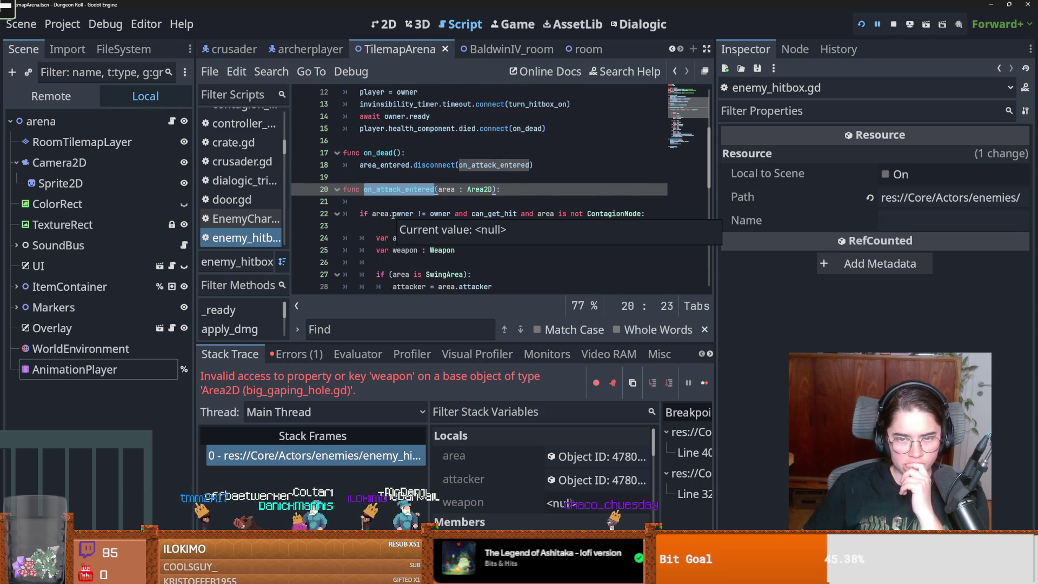
scroll(393, 216, "down", 1)
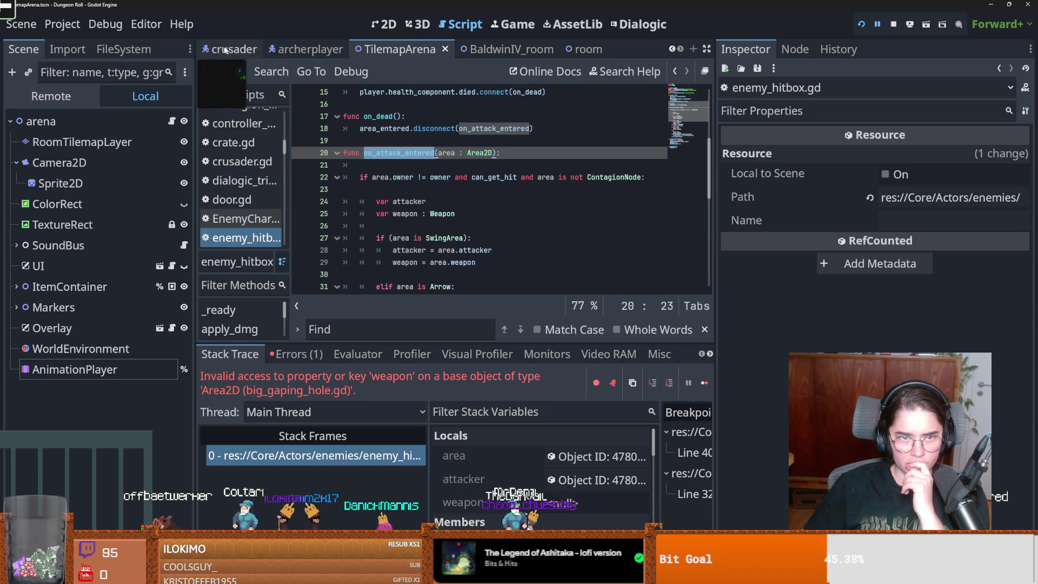
left_click(242, 47)
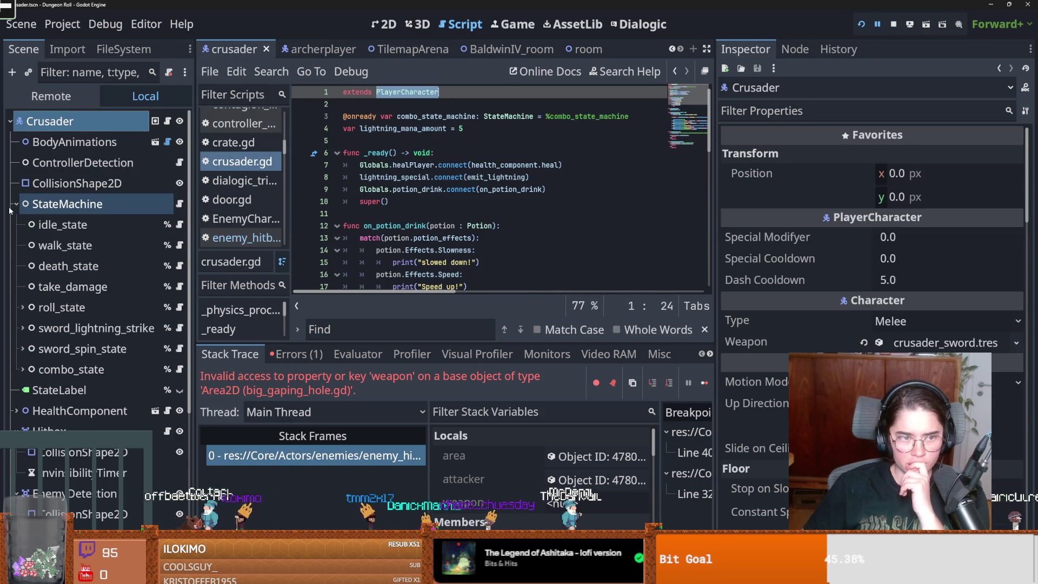
Check the named collision layers and mask of the crusader's Hitbox, then return to enemy_hitbox.gd
left_click(54, 268)
scroll(837, 301, "down", 5)
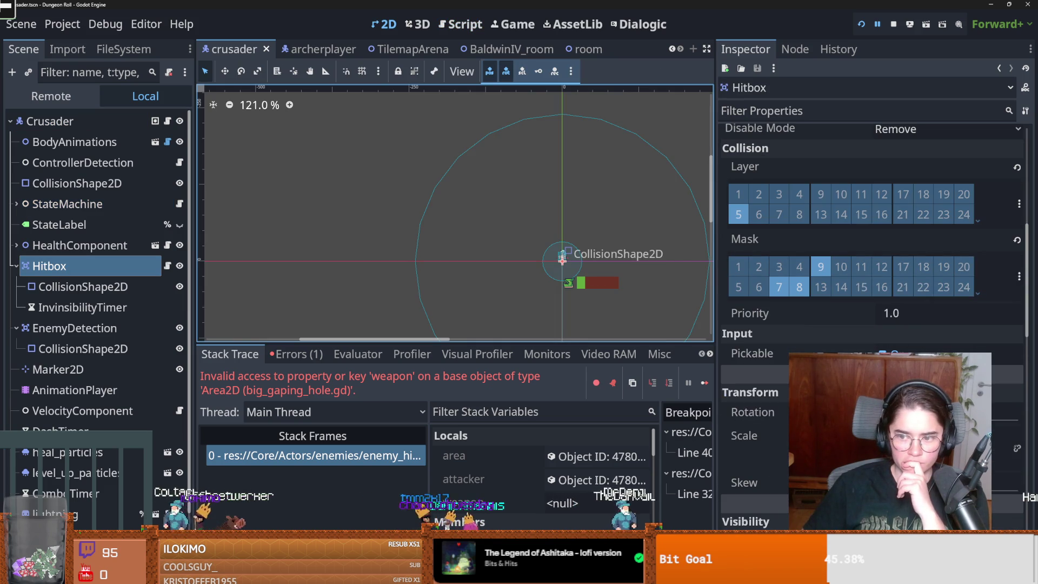
left_click(1018, 275)
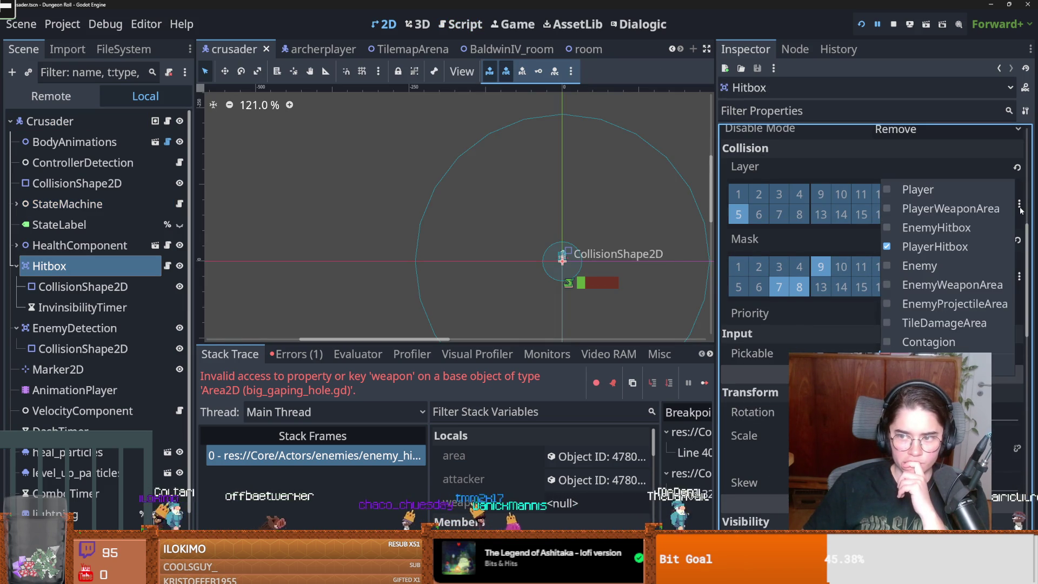
left_click(1017, 273)
left_click(1019, 275)
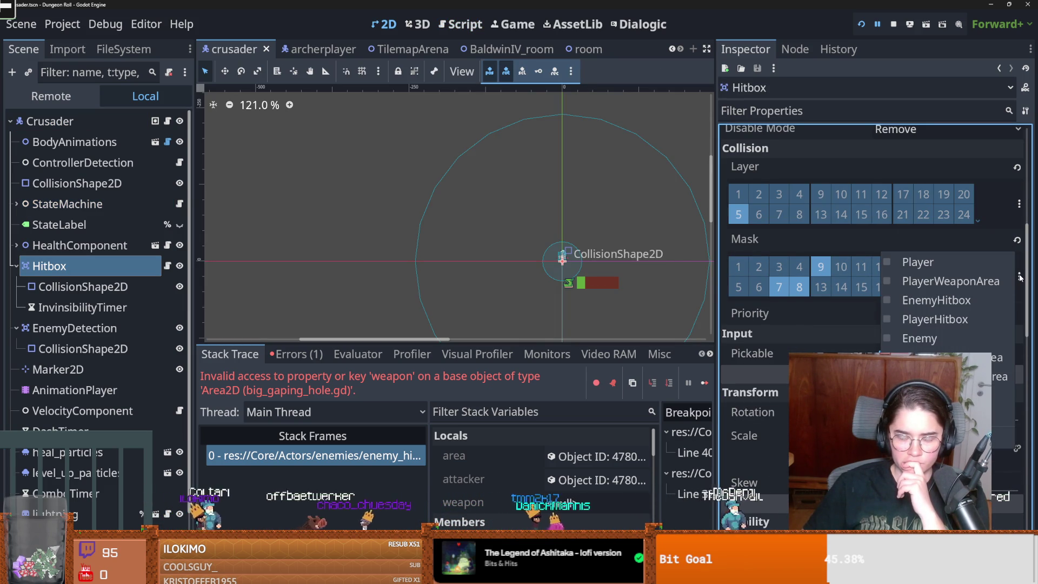
key("Escape")
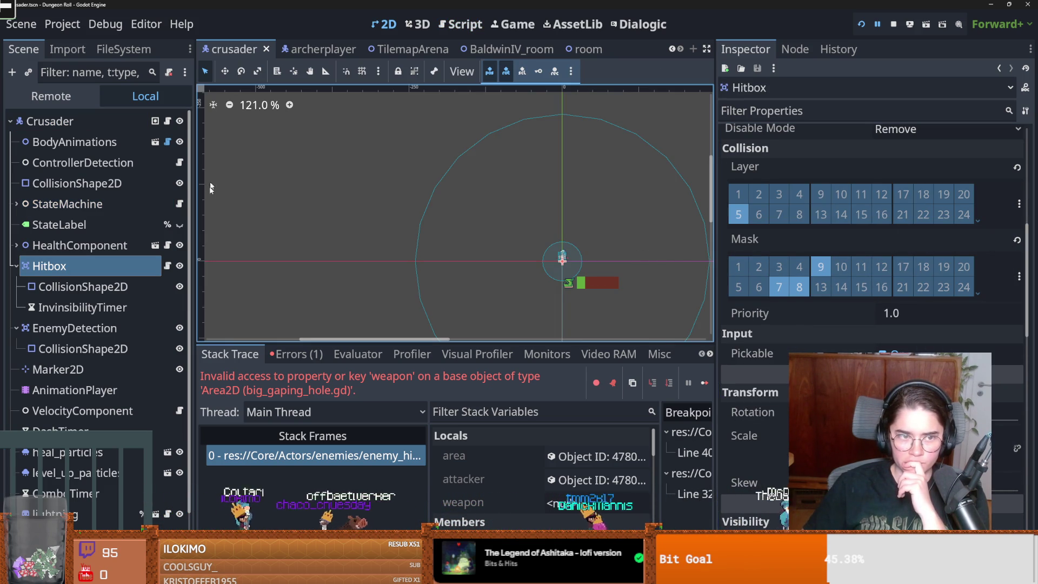
left_click(380, 456)
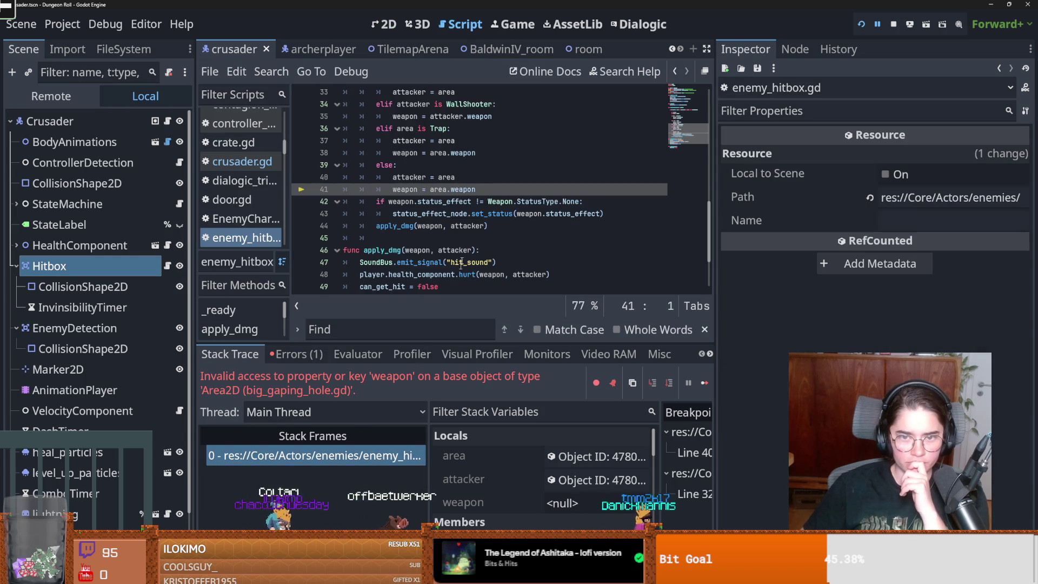
Highlight every use of weapon in enemy_hitbox.gd, read down to apply_dmg, and save
scroll(462, 257, "up", 3)
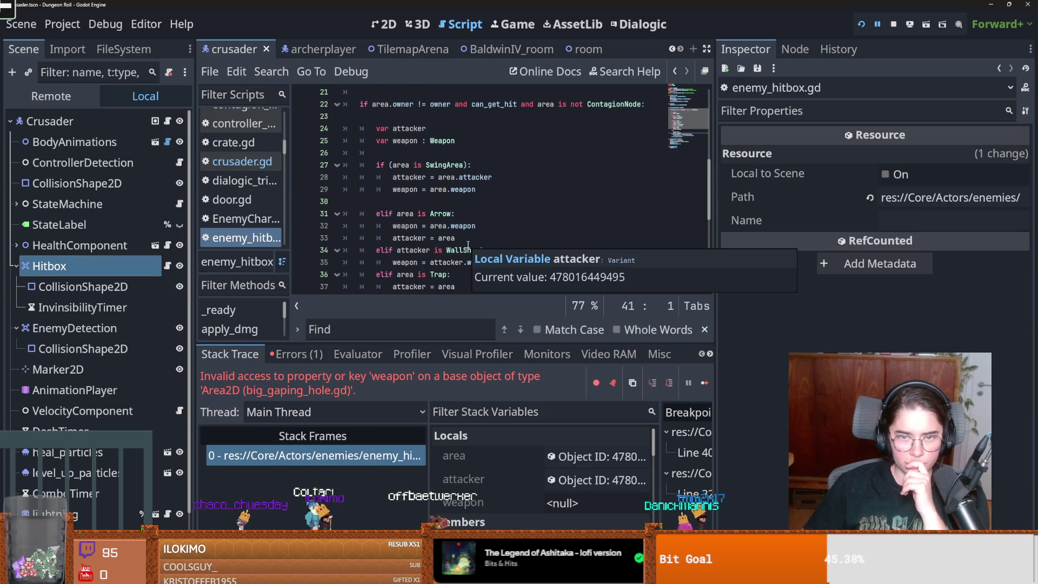
double_click(406, 189)
scroll(465, 243, "down", 1)
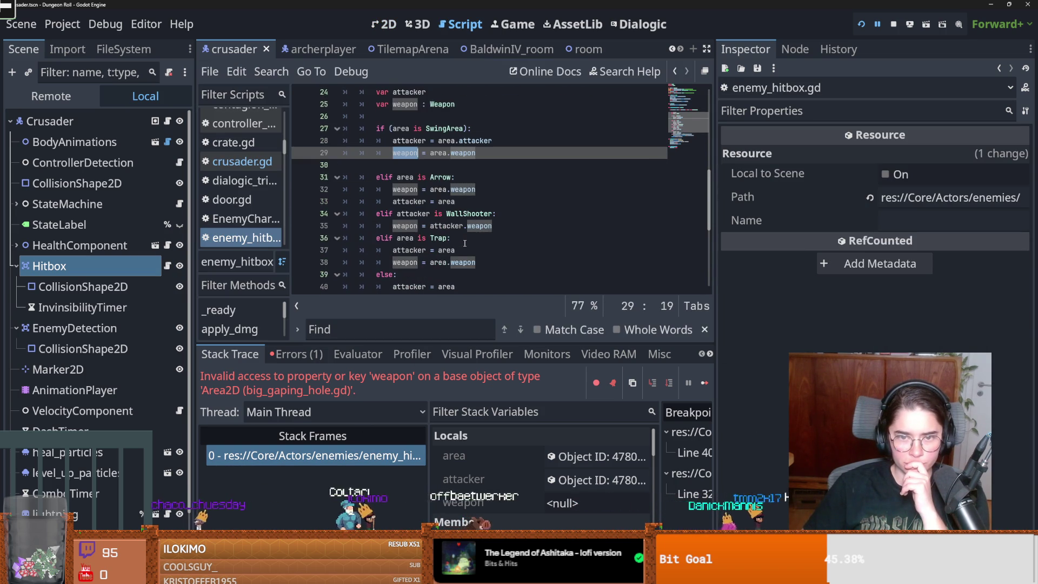
scroll(464, 243, "down", 1)
scroll(465, 243, "down", 1)
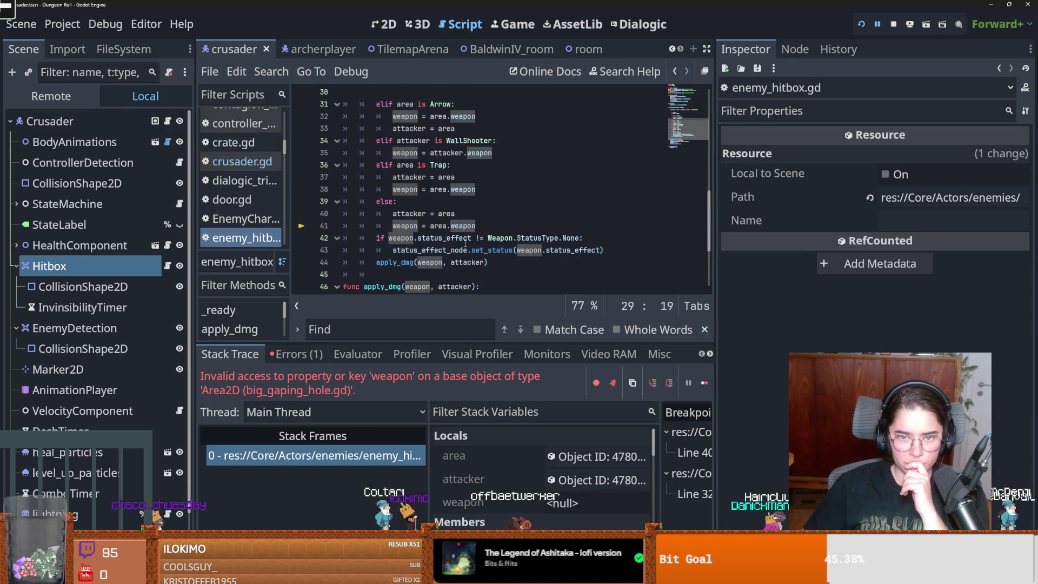
scroll(465, 244, "down", 1)
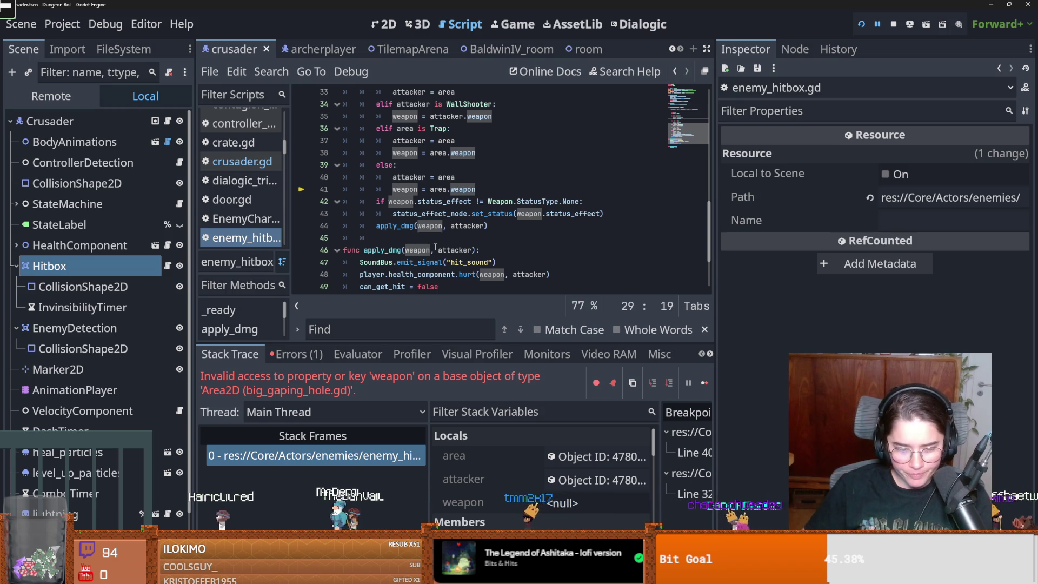
key("ctrl+s")
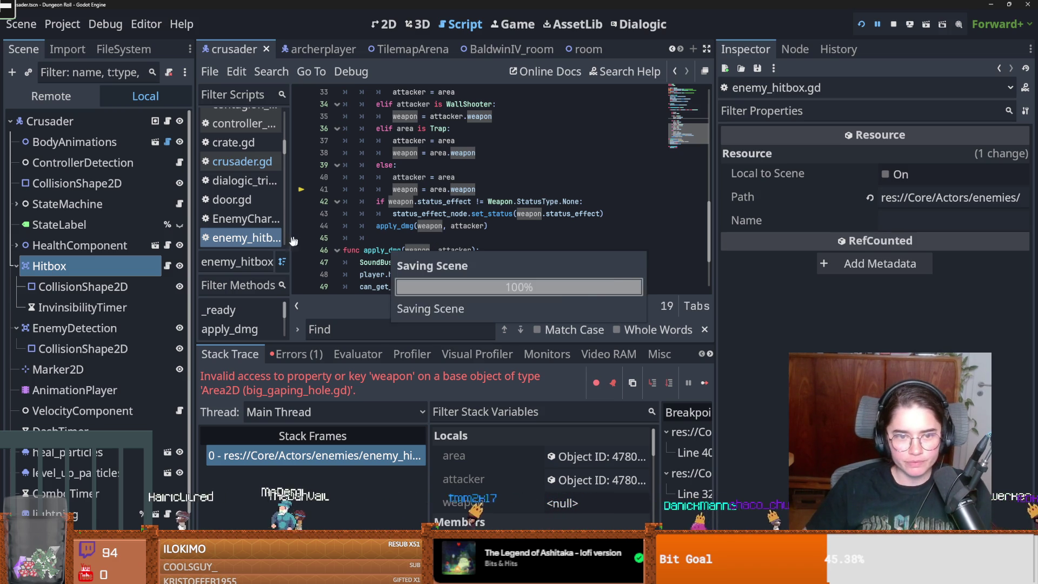
scroll(387, 262, "down", 1)
key("ctrl+s")
scroll(386, 262, "up", 2)
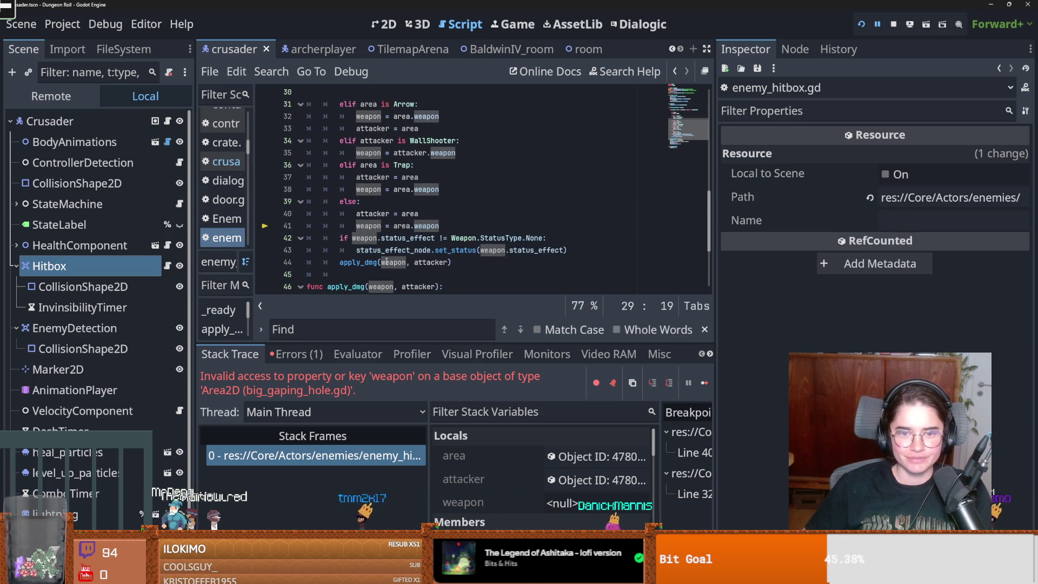
scroll(387, 262, "up", 1)
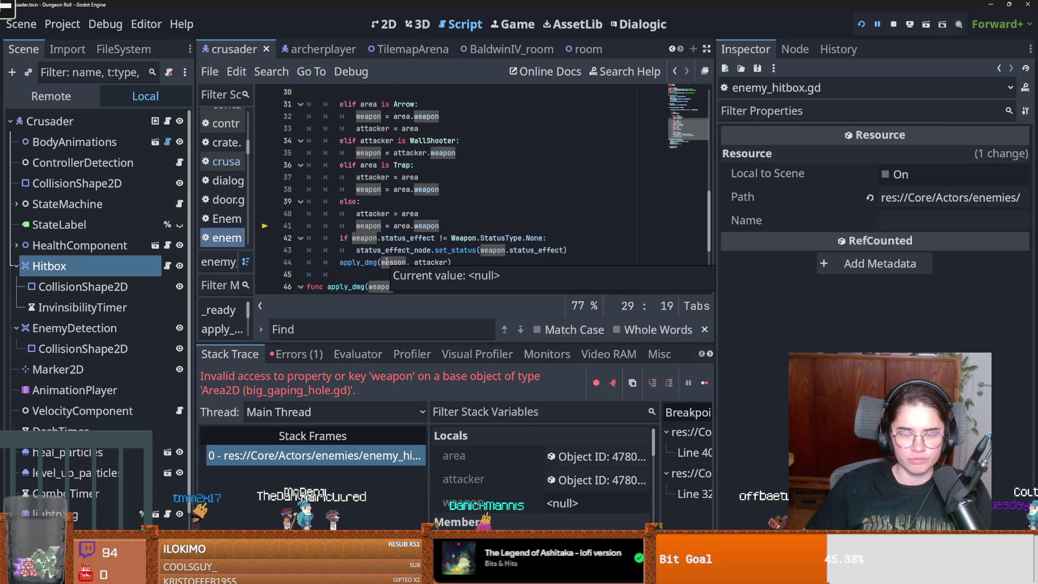
scroll(386, 262, "down", 1)
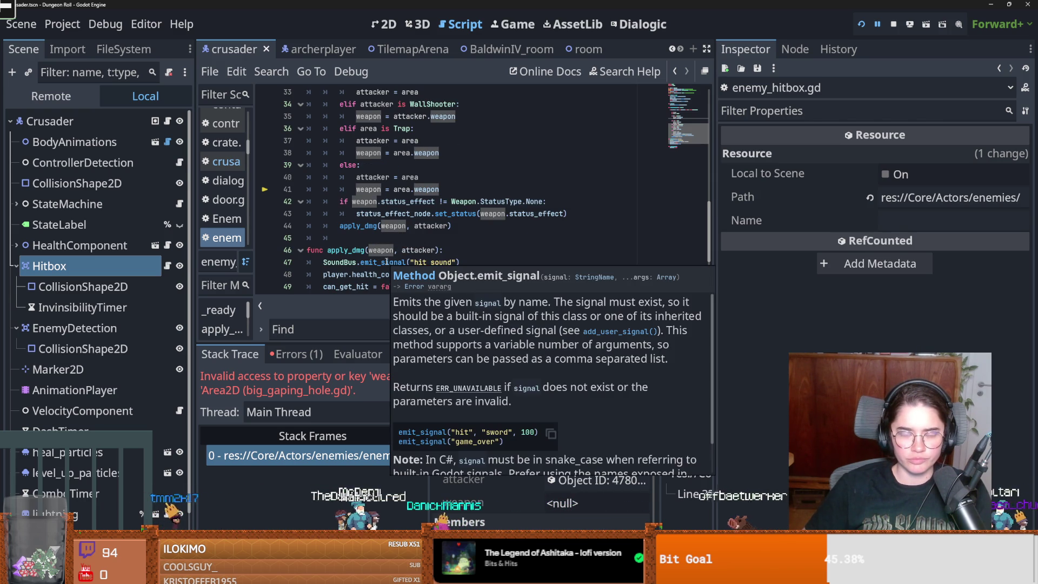
left_click(428, 226)
mouse_move(428, 225)
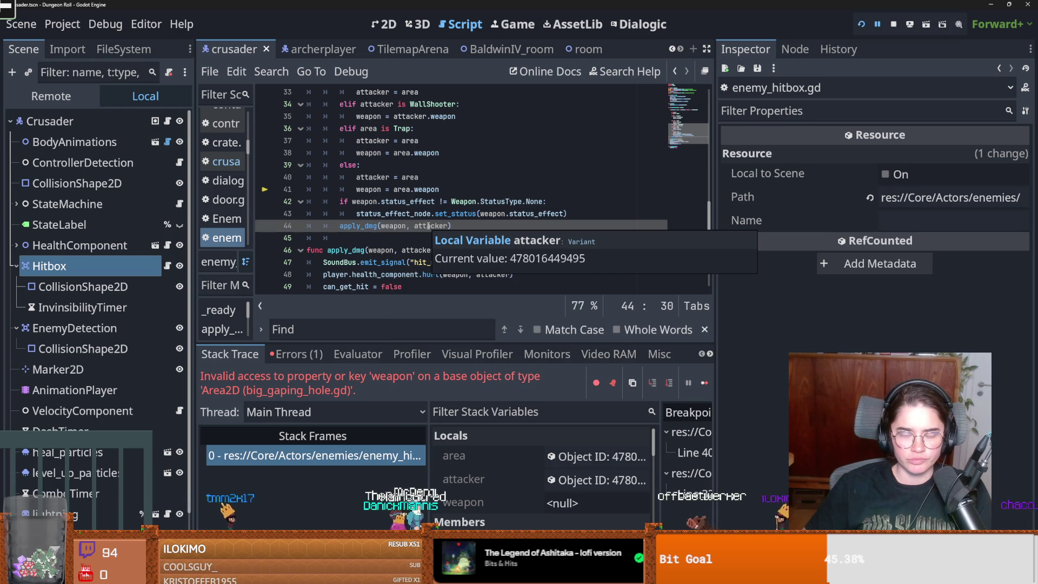
scroll(427, 228, "up", 4)
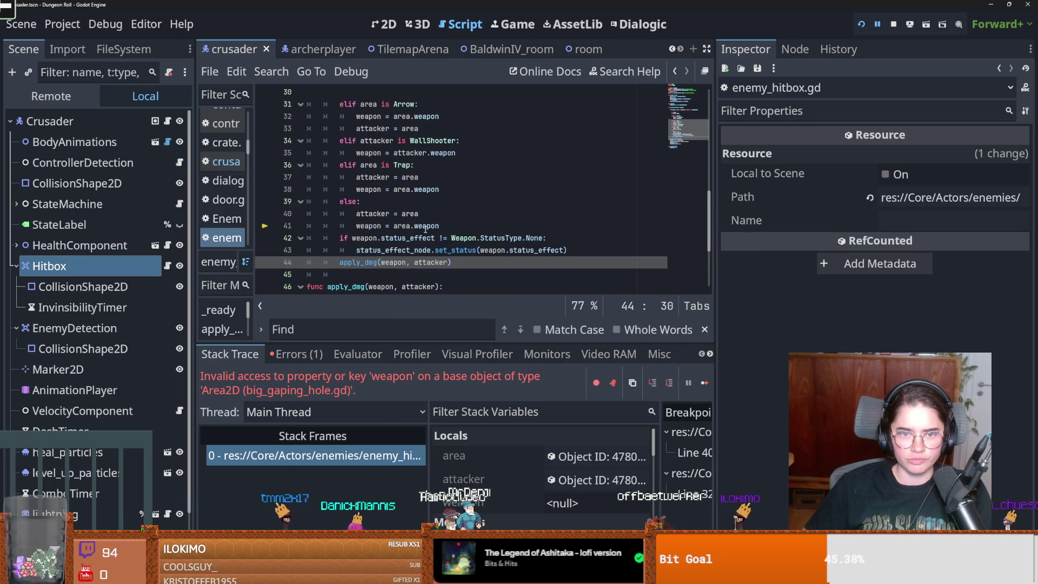
scroll(425, 231, "up", 2)
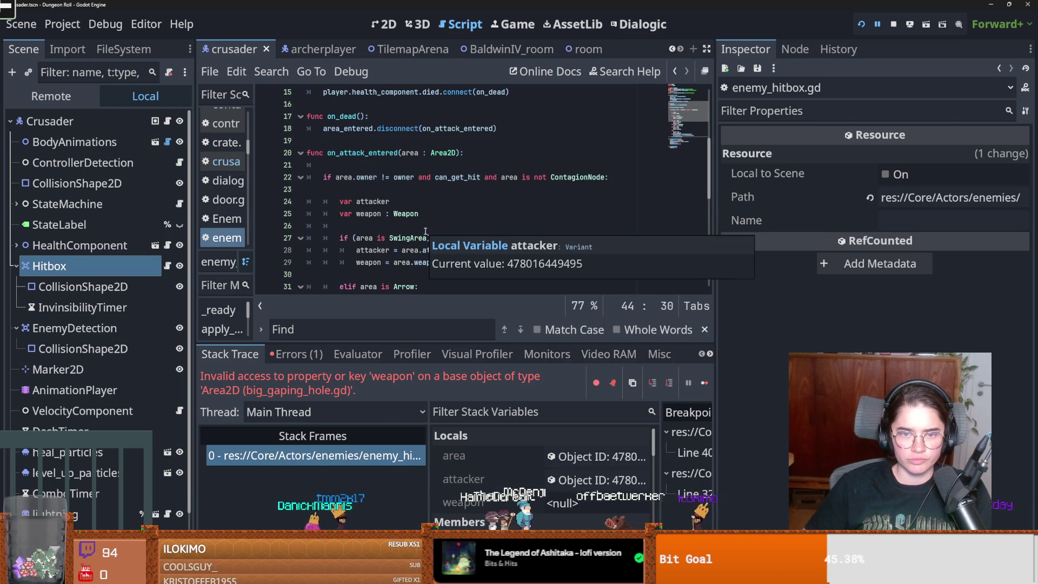
scroll(425, 231, "down", 1)
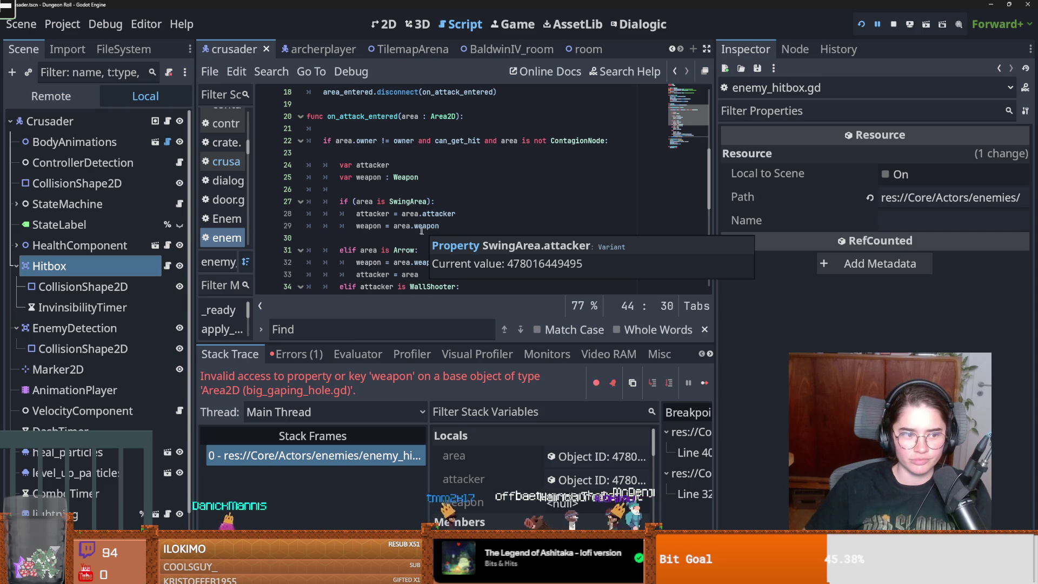
left_click(448, 190)
key("ctrl+s")
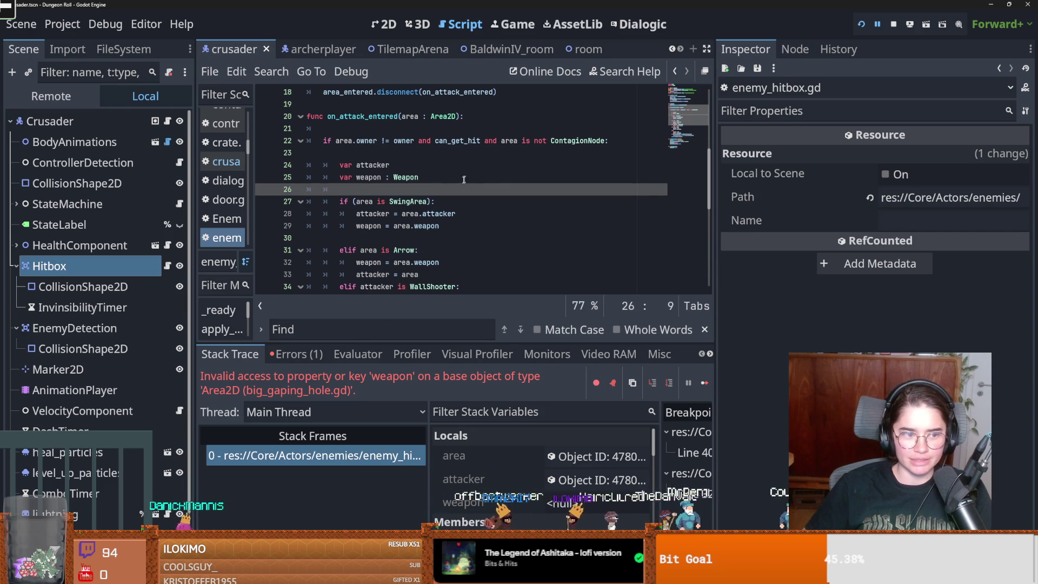
key("ctrl+s")
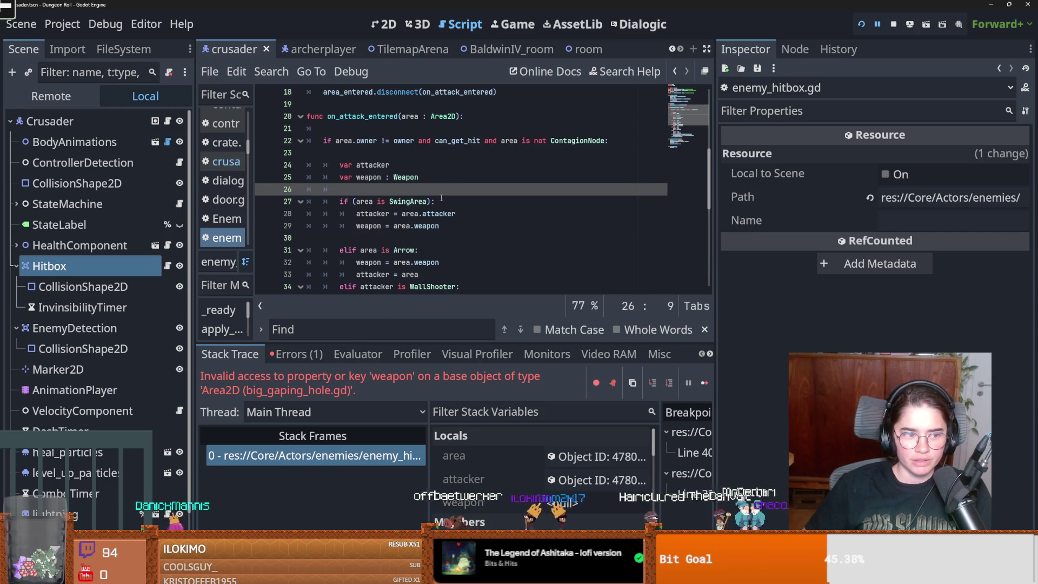
key("Up")
key("Up")
key("Up")
key("Down")
key("Down")
key("Down")
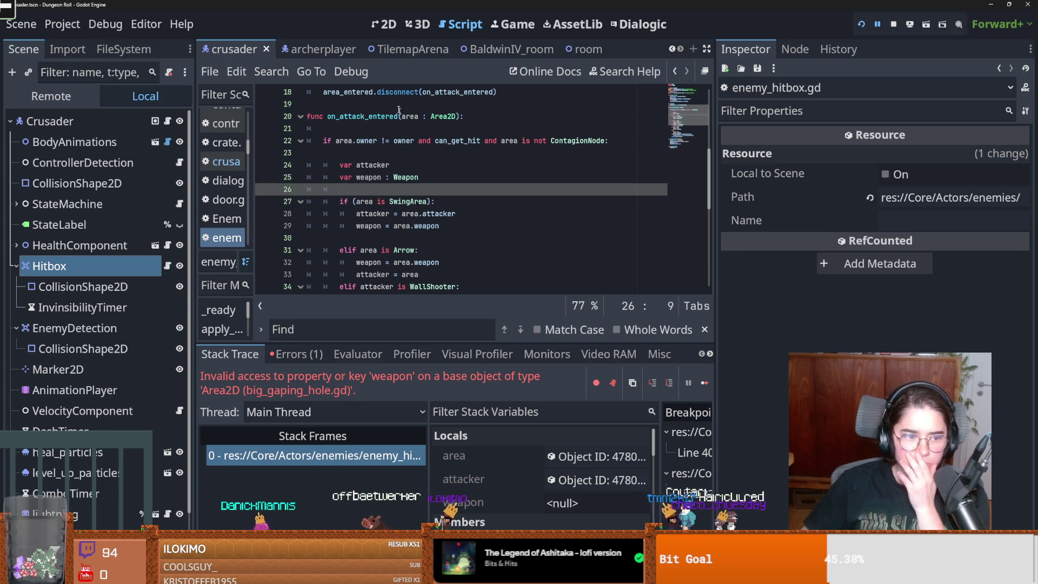
mouse_move(398, 57)
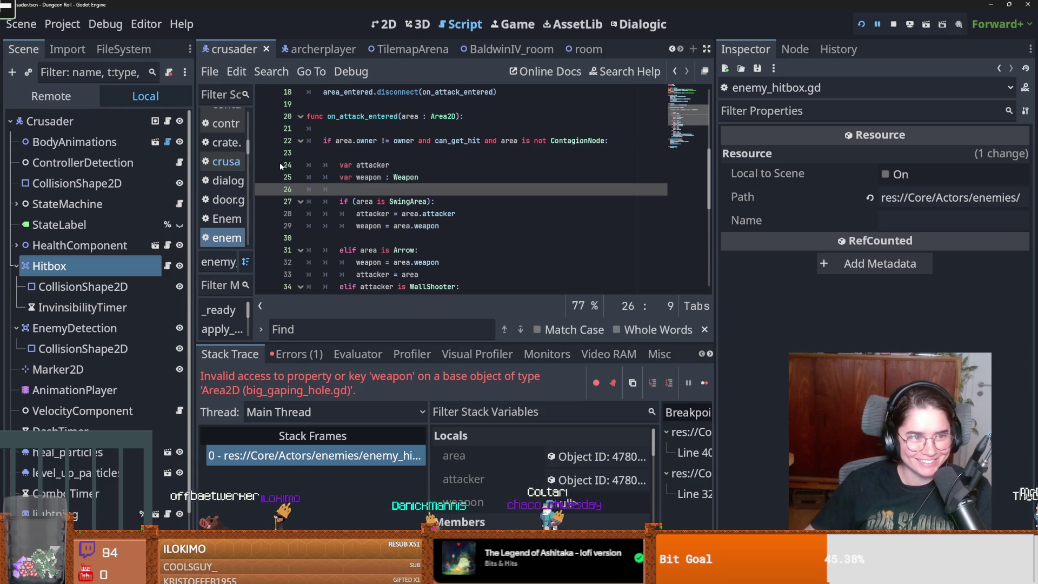
scroll(395, 147, "up", 2)
key("ctrl+s")
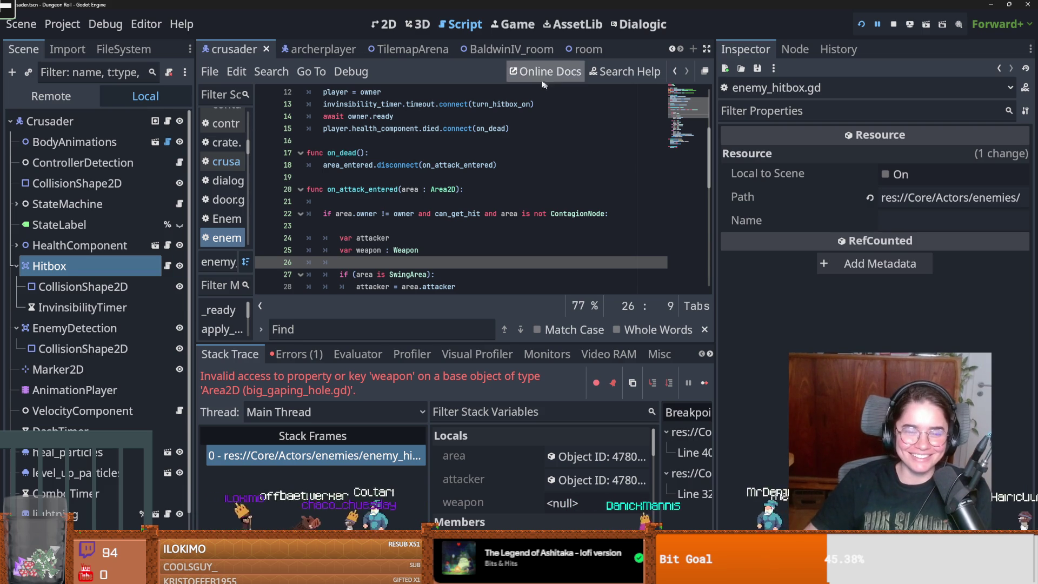
left_click(673, 49)
Filter the FileSystem for 'main' and open main_menu.tscn
left_click(673, 48)
left_click(68, 49)
left_click(124, 49)
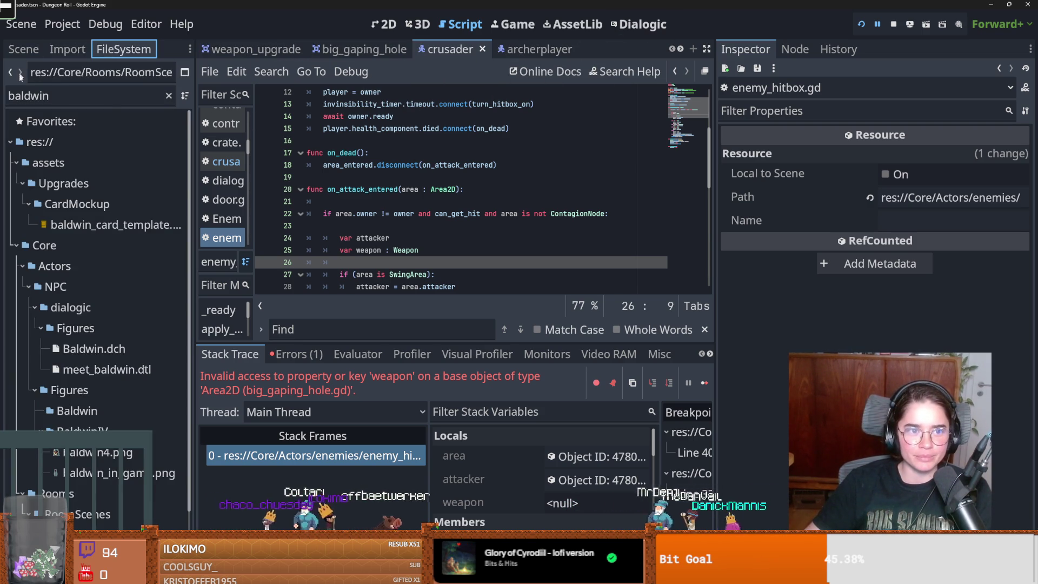
double_click(71, 99)
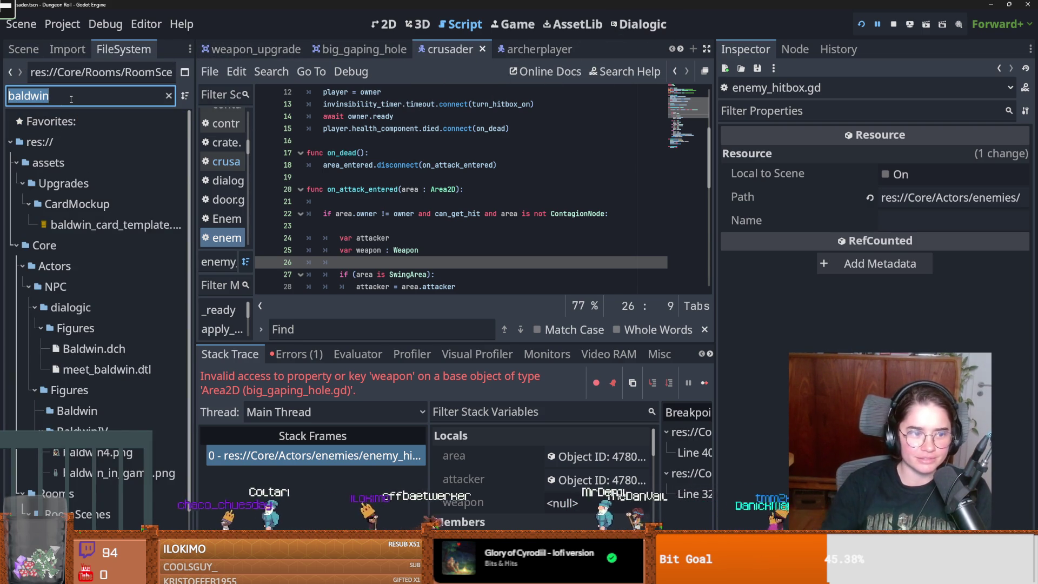
type("main")
scroll(98, 378, "down", 5)
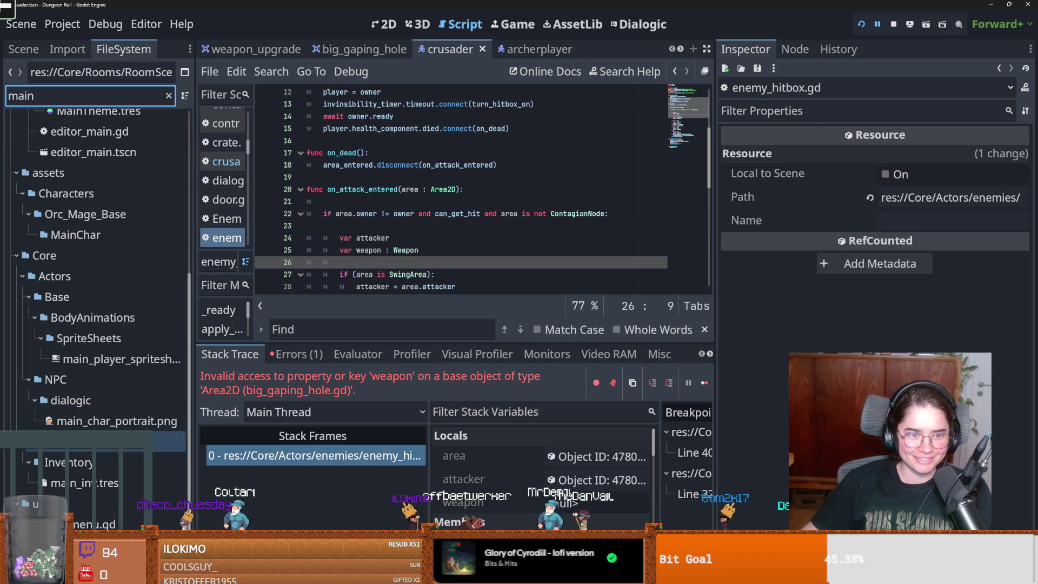
left_click(103, 545)
key("Return")
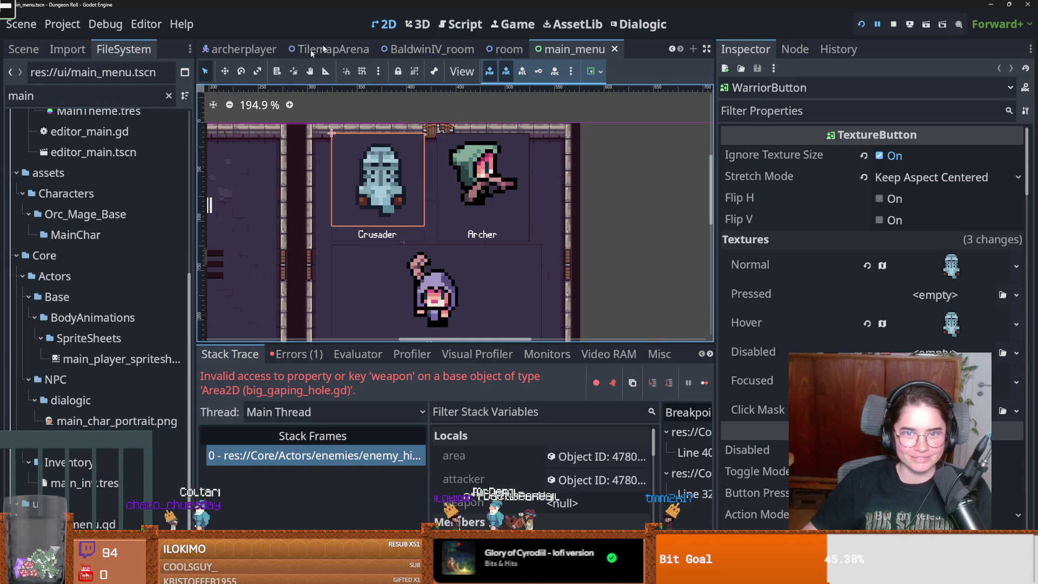
Open main_menu.gd at its _input function and collapse the Menu and CharacterSelect branches
left_click(23, 49)
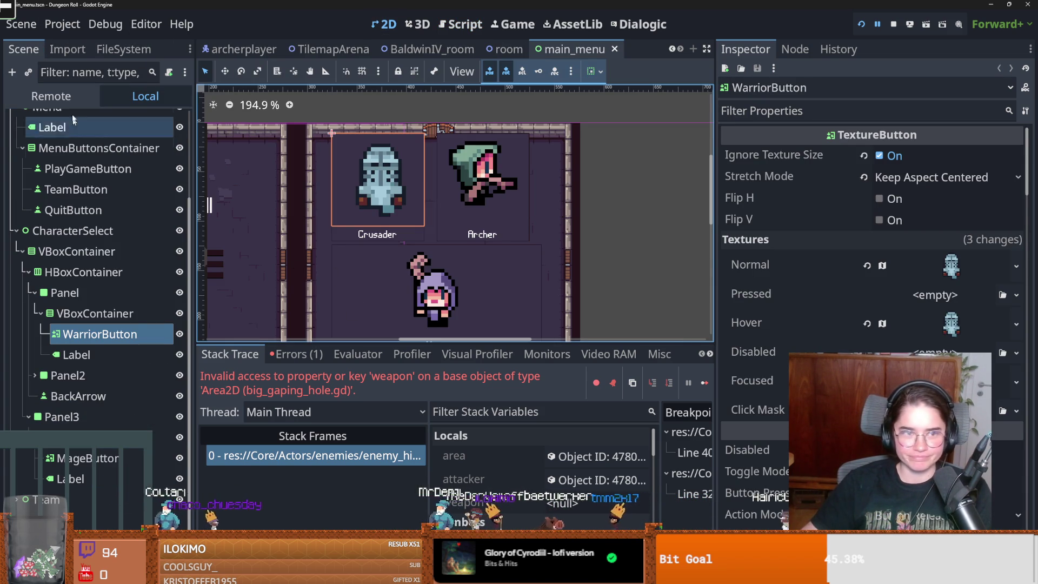
scroll(60, 325, "up", 4)
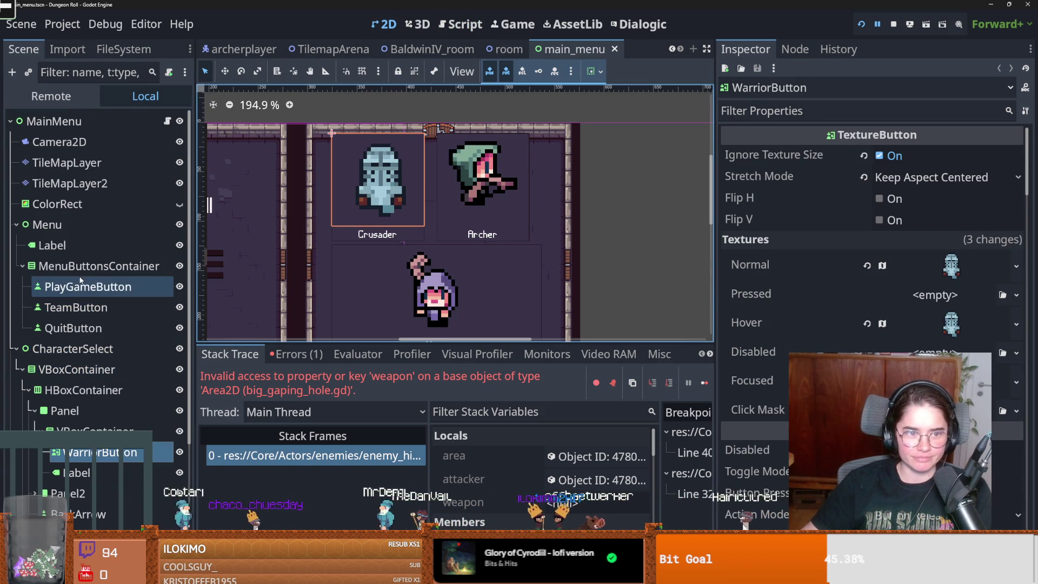
left_click(168, 121)
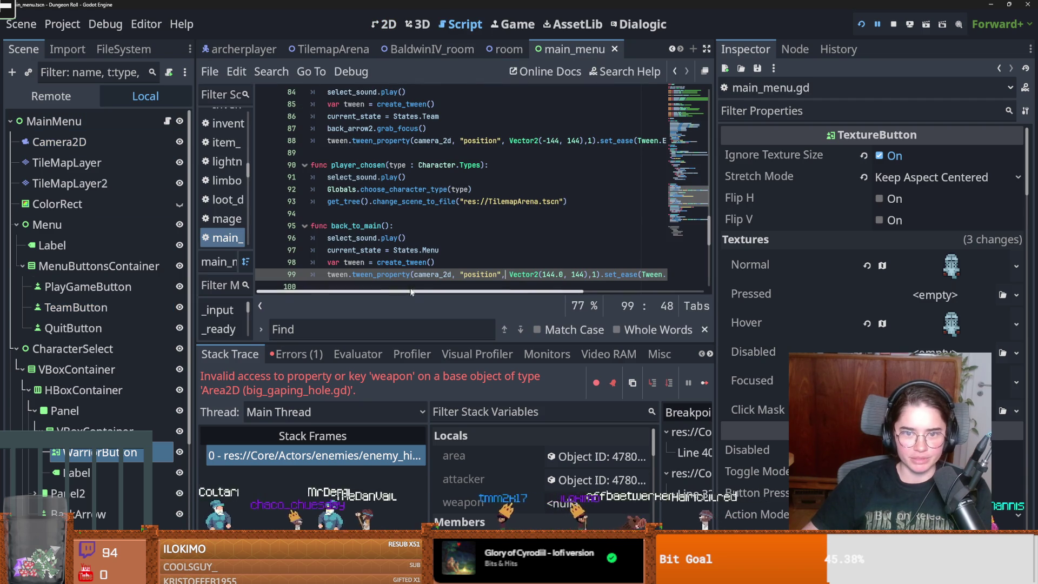
scroll(647, 207, "up", 9)
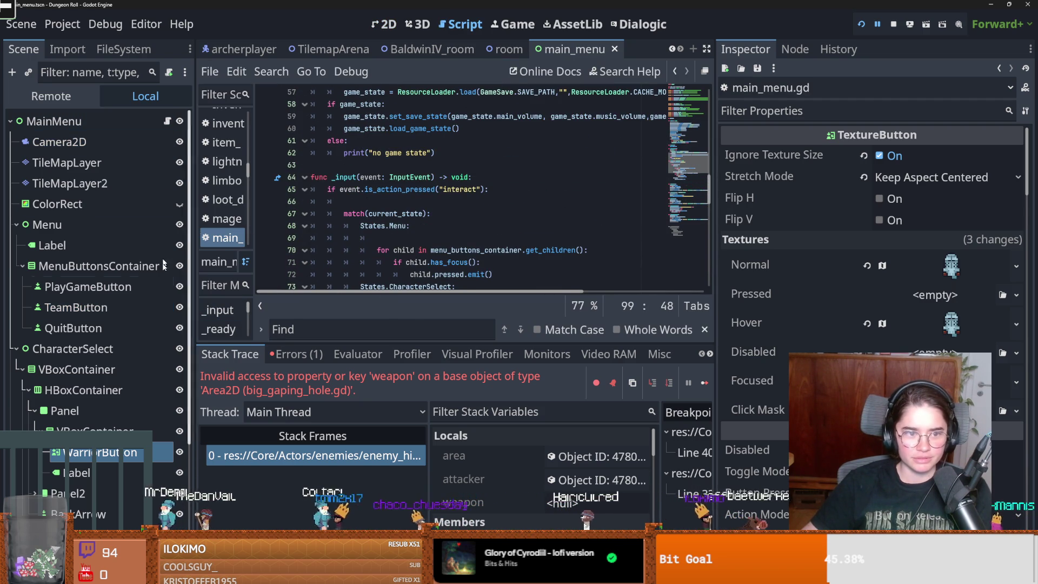
left_click(16, 224)
left_click(17, 245)
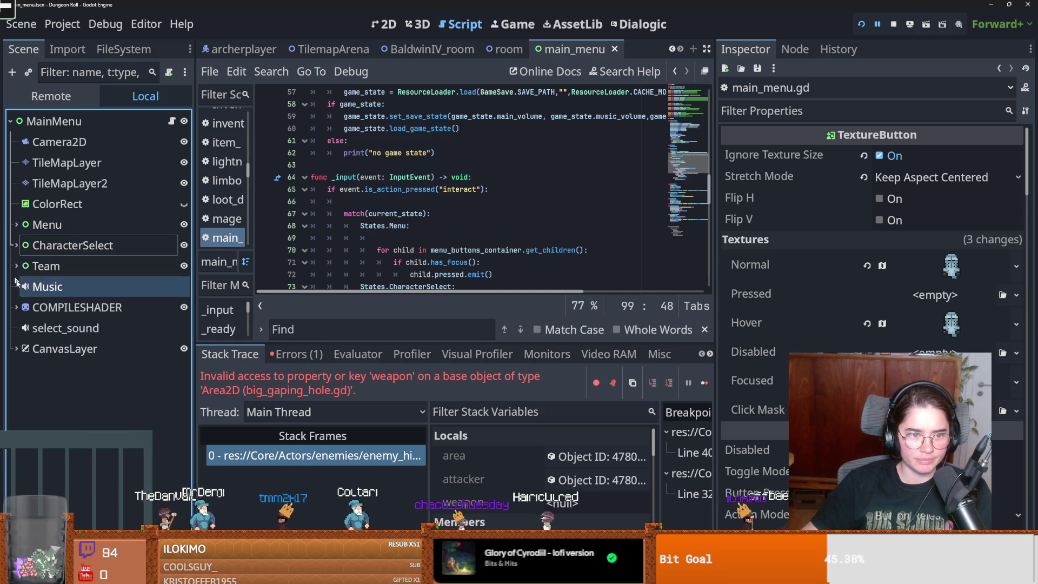
Lower select_sound's pitch scale to 0.69 and preview it with Playing
left_click(91, 330)
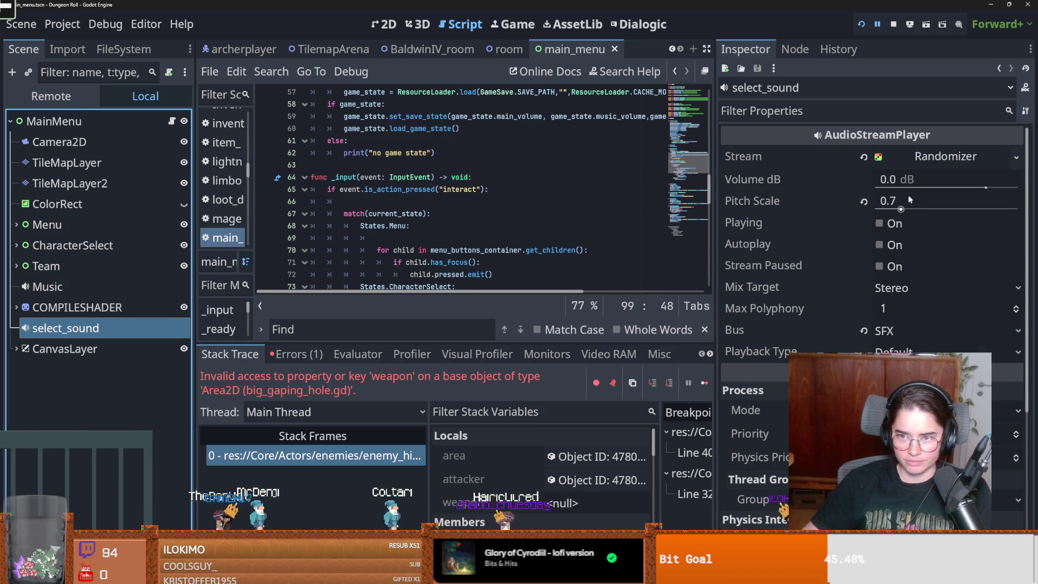
left_click(389, 26)
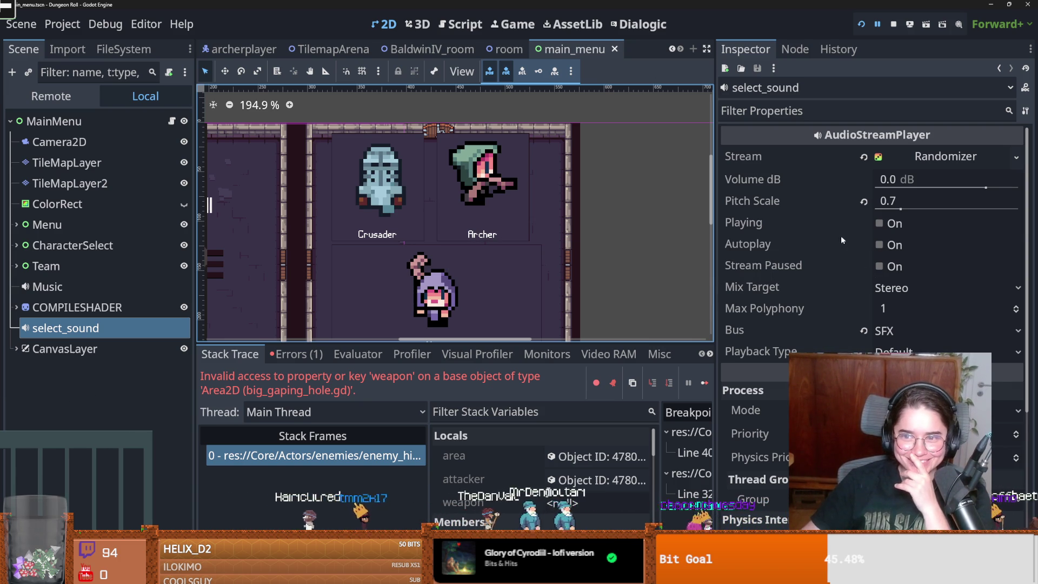
left_click(881, 223)
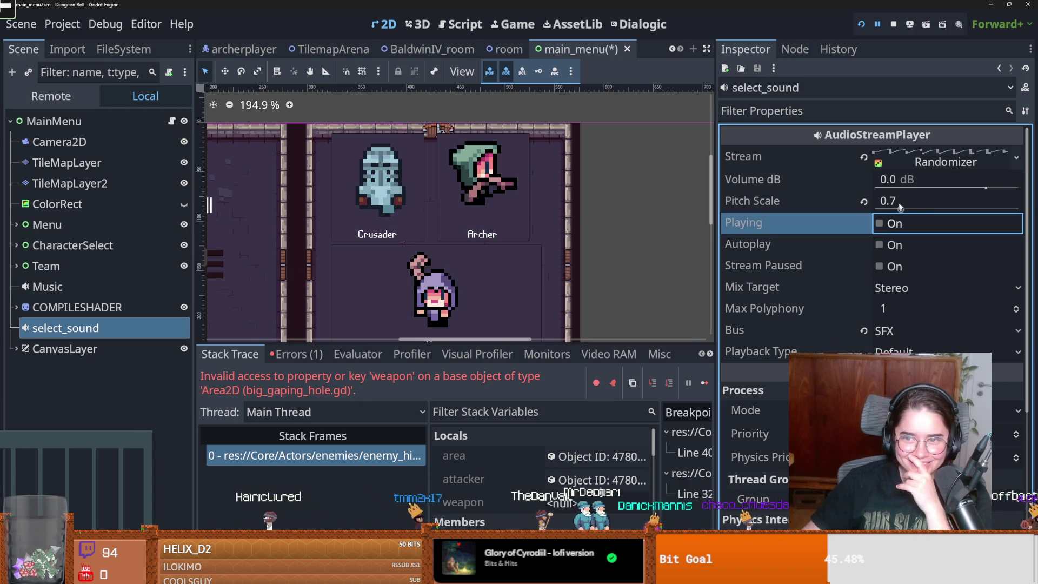
mouse_move(900, 208)
left_mouse_down()
mouse_move(887, 210)
mouse_move(897, 211)
left_mouse_up()
left_click(881, 223)
left_click(880, 223)
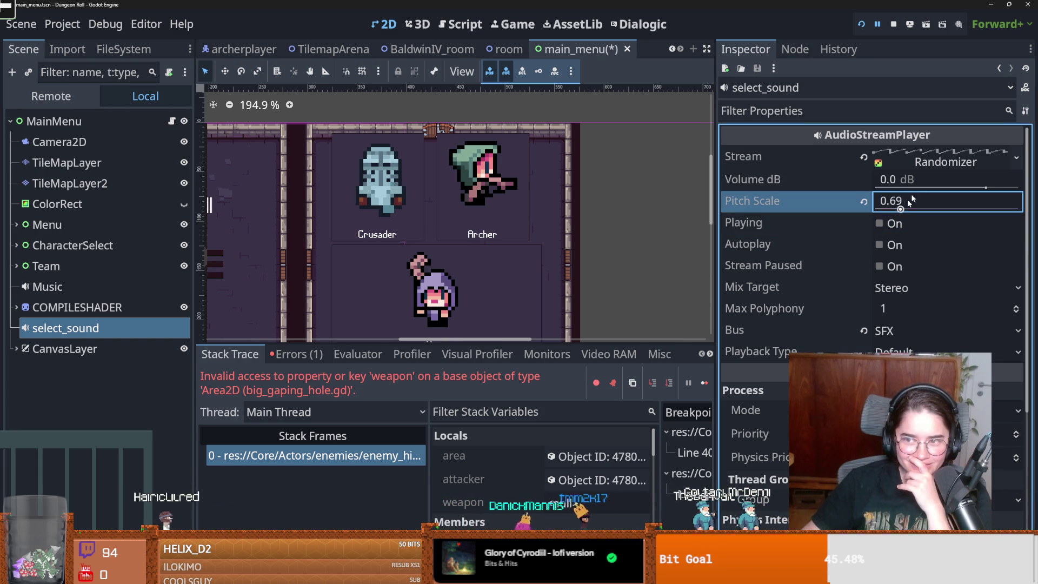
Inspect the Randomizer stream and its menu_button_3.wav clip, then preview the select sound again
left_click(914, 163)
scroll(865, 265, "down", 3)
scroll(866, 260, "up", 3)
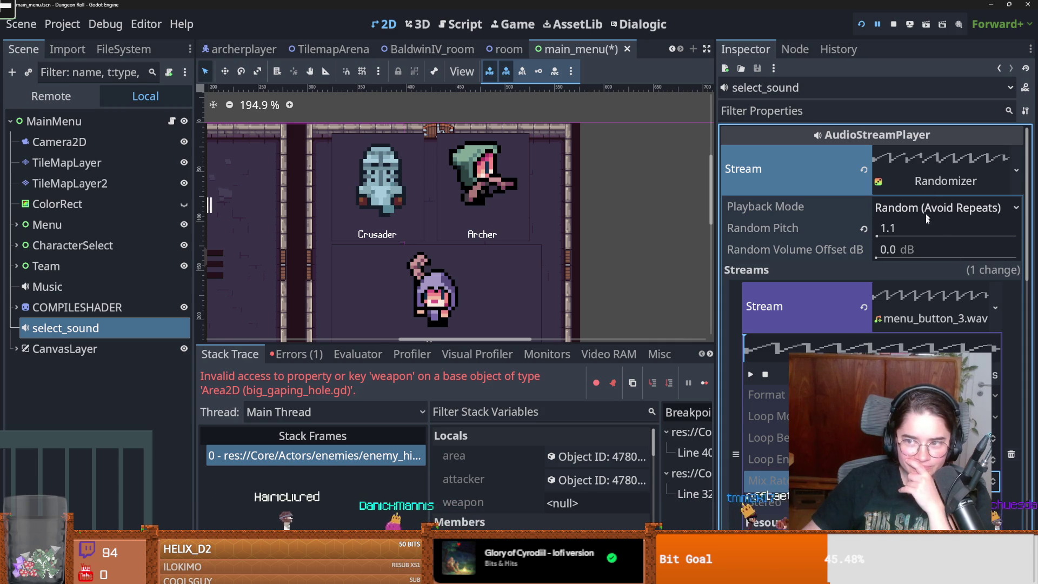
left_click(912, 319)
left_click(912, 319)
scroll(912, 319, "down", 3)
scroll(912, 319, "up", 3)
left_click(913, 319)
left_click(926, 185)
left_click(925, 185)
left_click(925, 185)
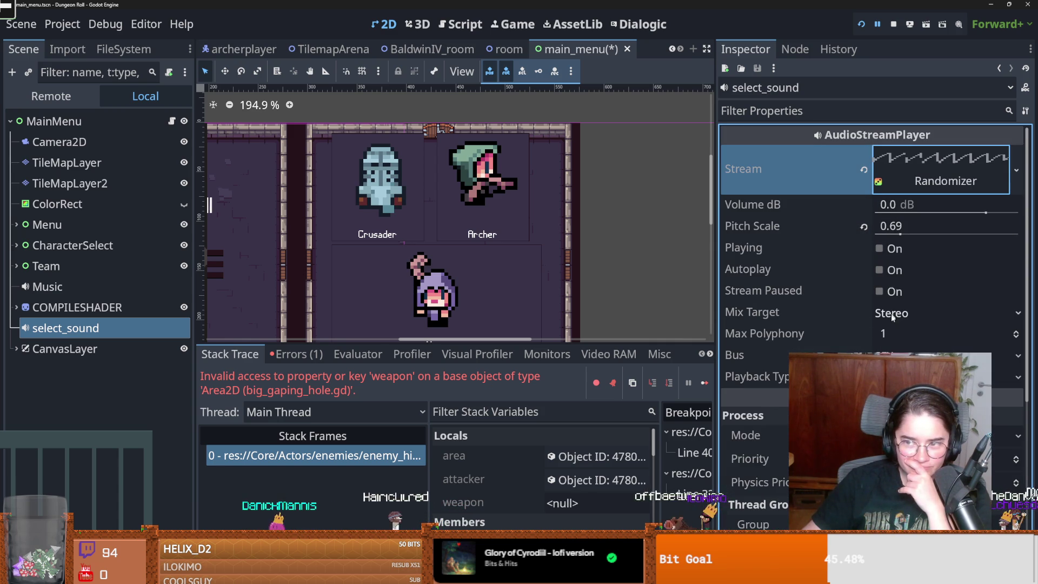
left_click(893, 248)
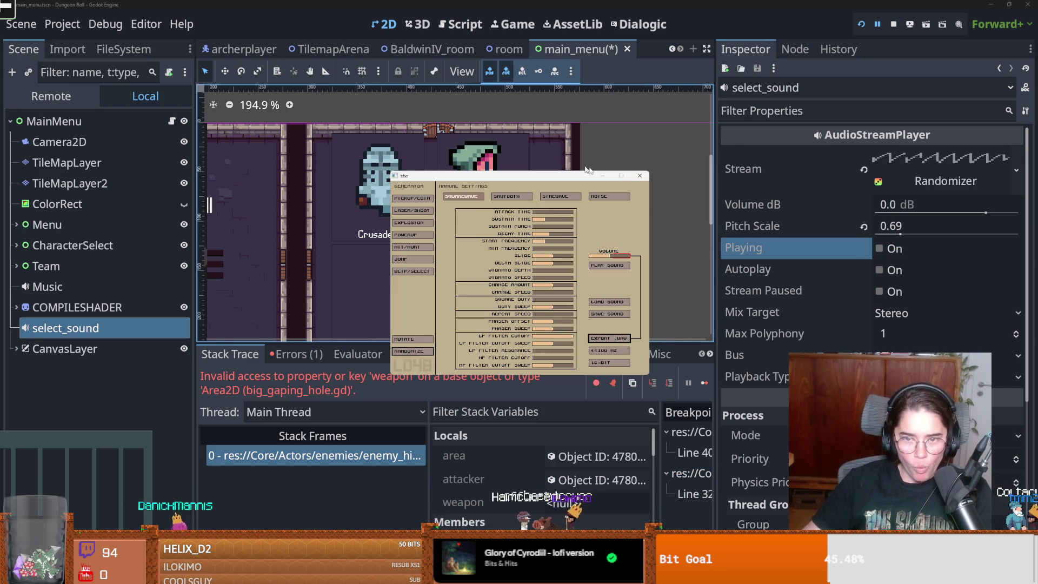
Generate BLIP/SELECT sounds, alternating square and sawtooth waveforms, then export the chosen one as WAV
left_click(417, 272)
left_click(417, 272)
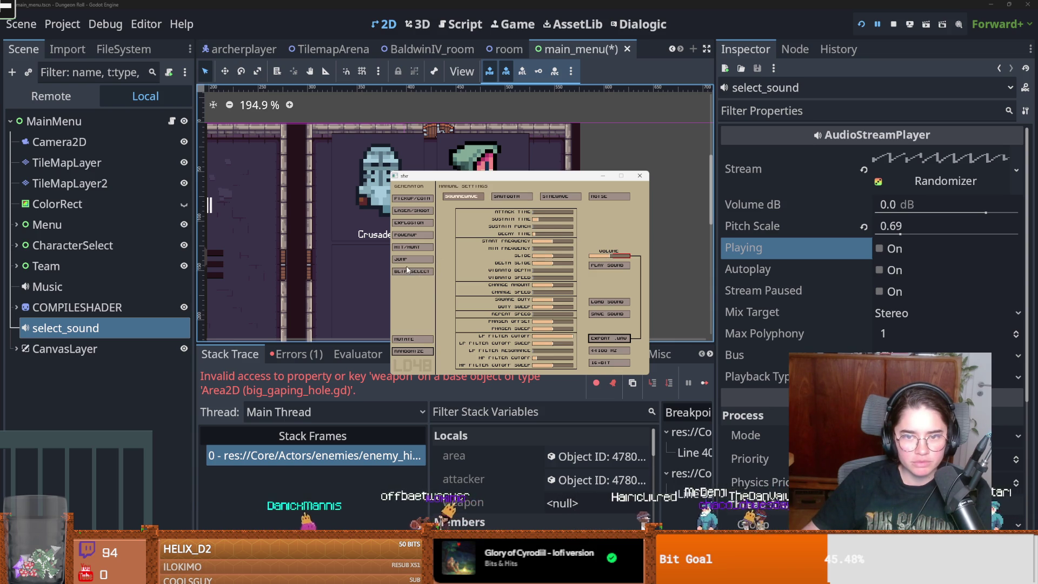
left_click(404, 268)
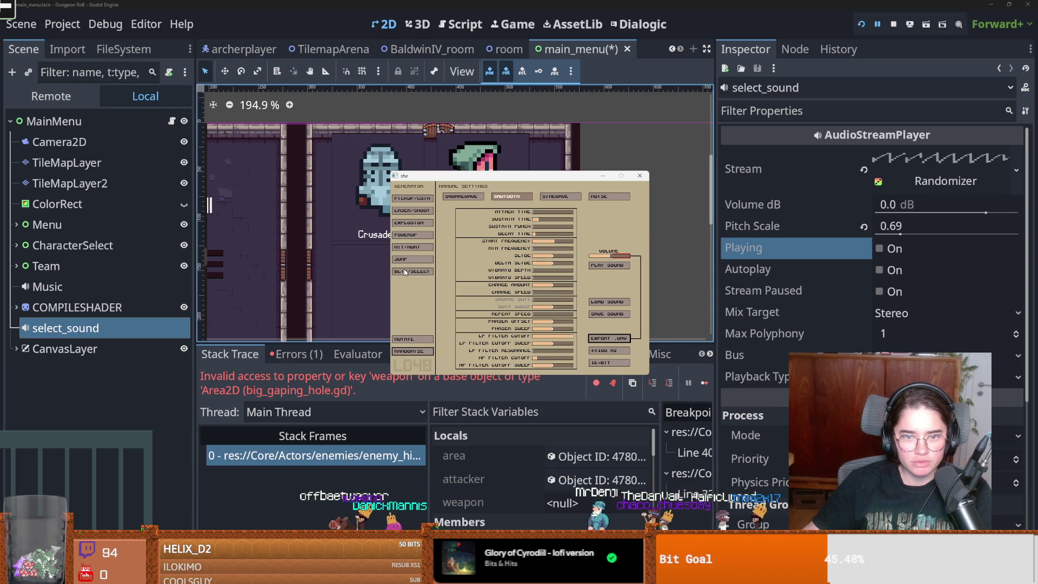
left_click(404, 268)
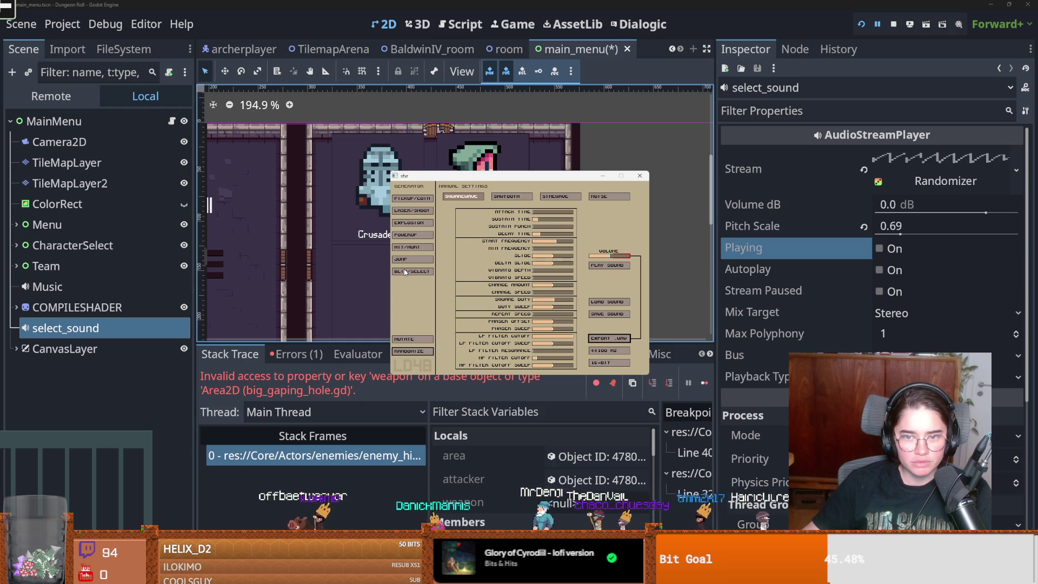
left_click(404, 269)
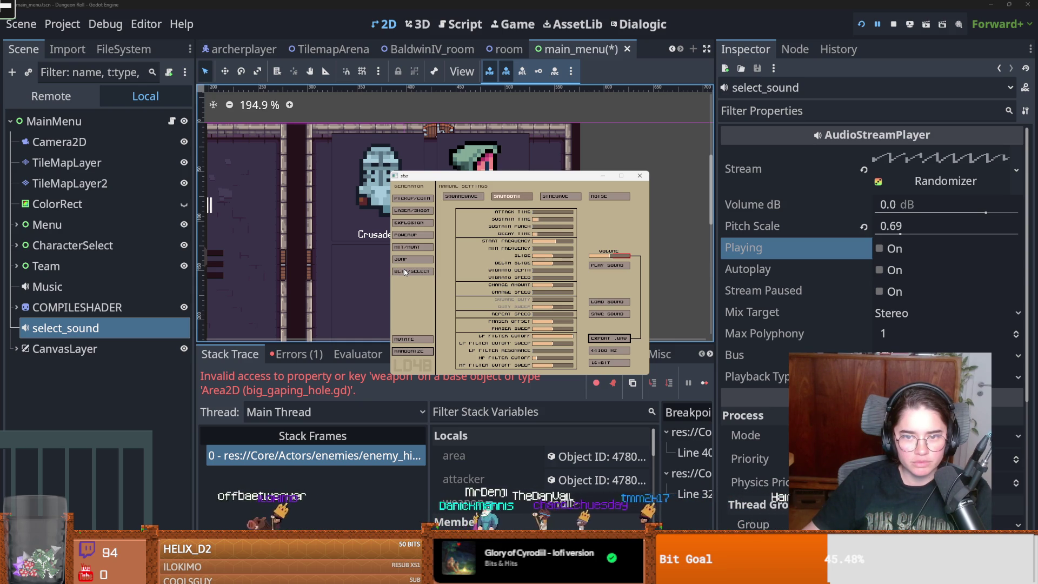
left_click(404, 271)
left_click(404, 268)
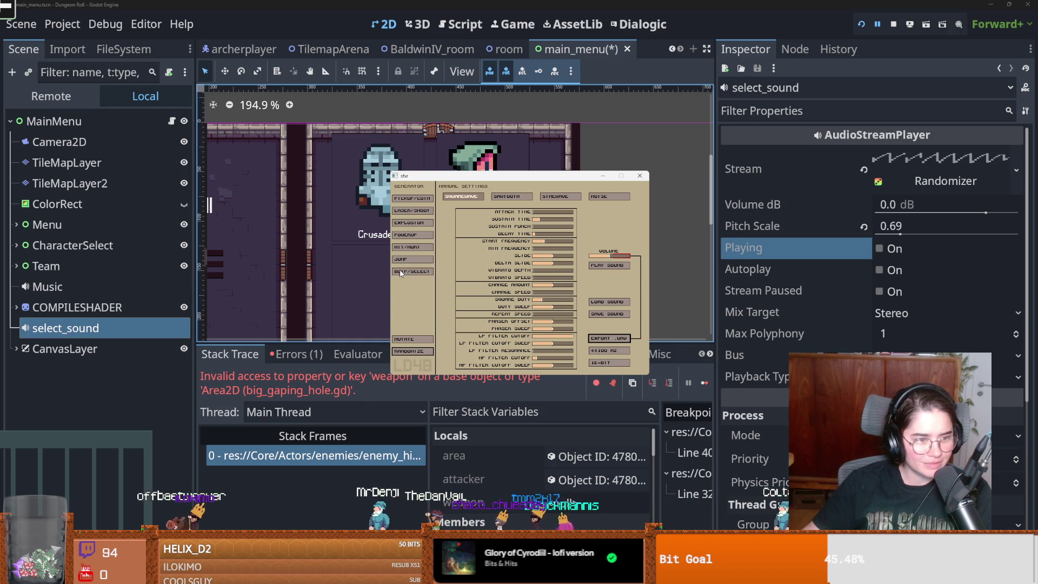
left_click(400, 273)
left_click(401, 273)
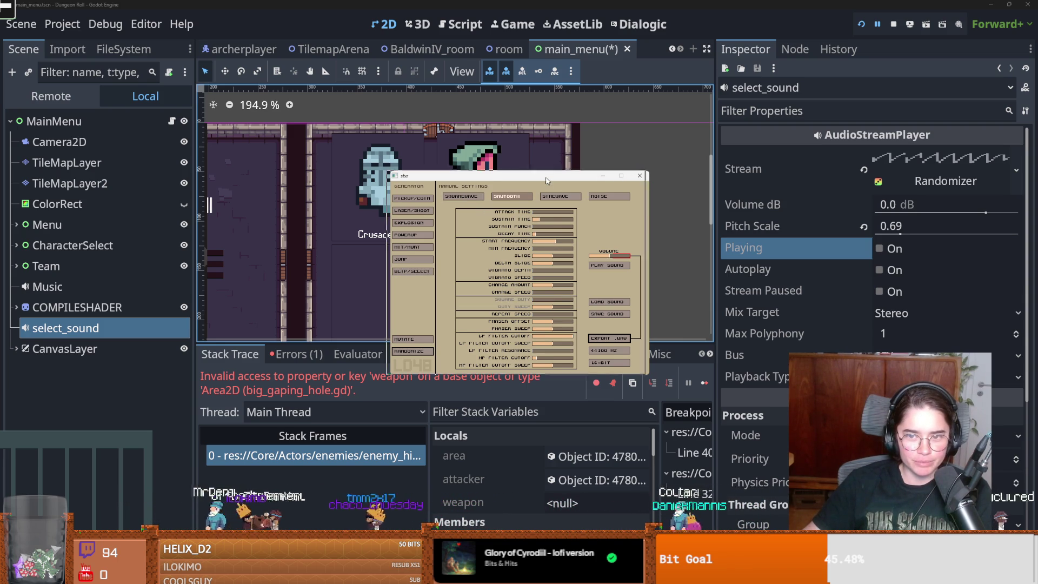
left_click_drag(628, 178, 587, 153)
left_click(379, 246)
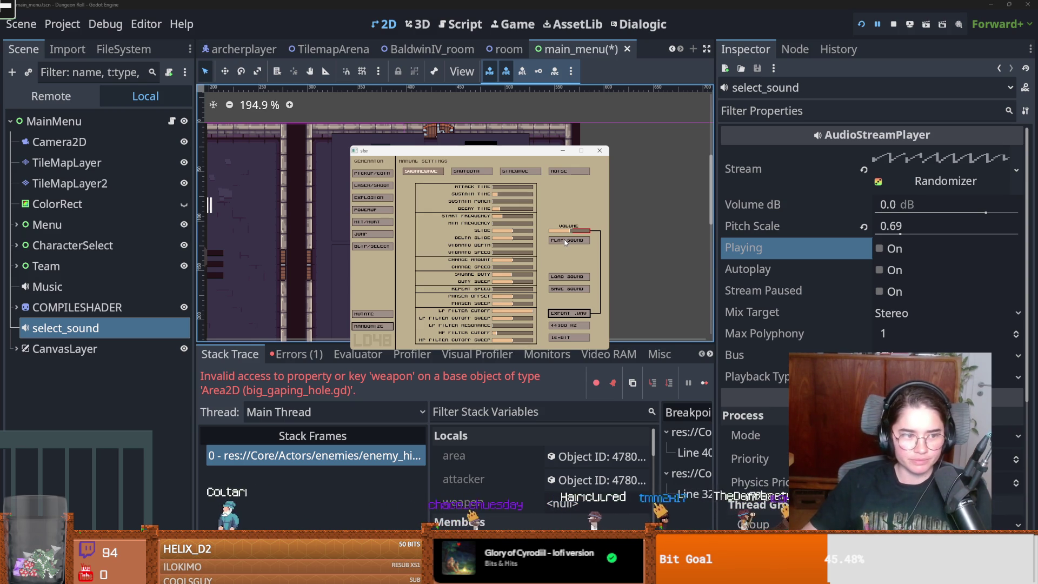
left_click(572, 313)
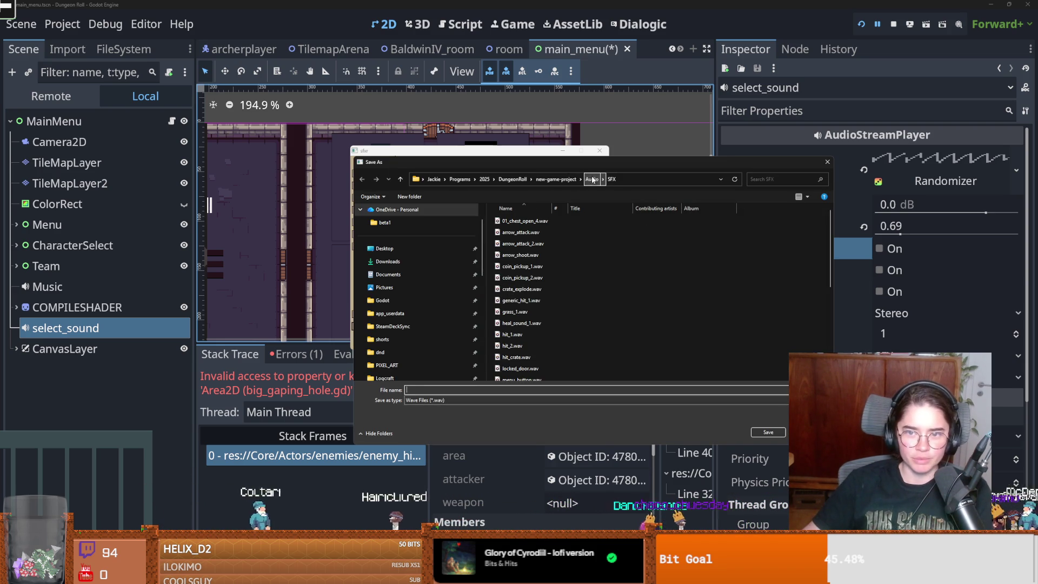
Save the sound as menu_click_less_annoying.wav in the Audio/SFX folder
scroll(554, 310, "down", 5)
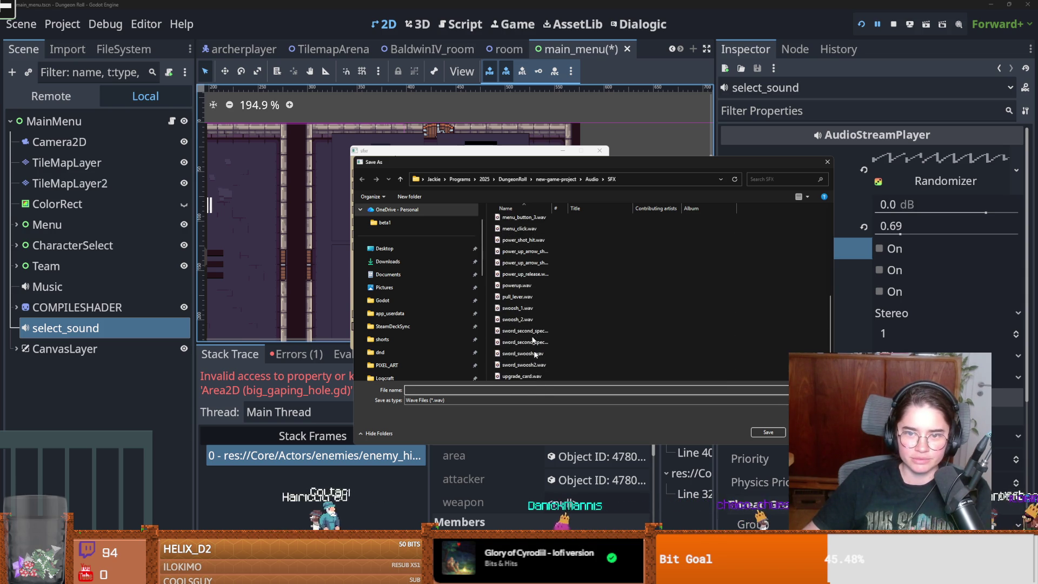
type("men")
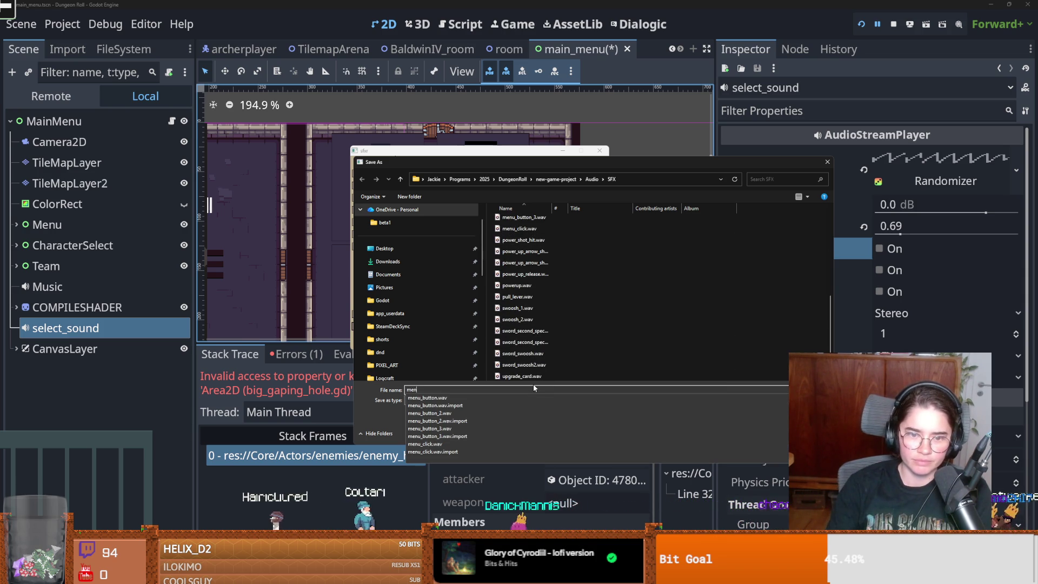
type("u_clickn")
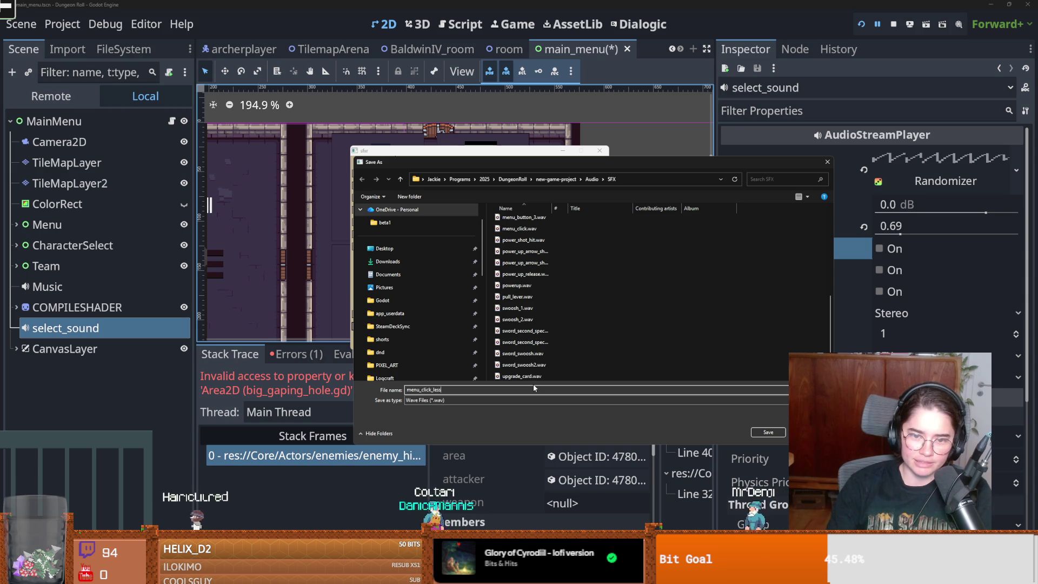
key("Return")
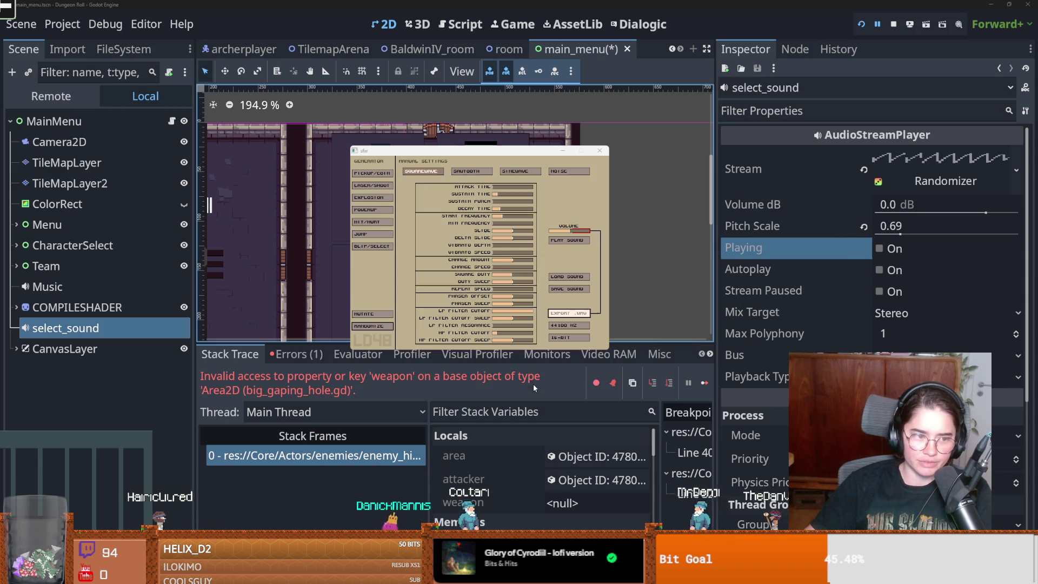
Quick Load menu_click_less_annoying.wav into select_sound's Randomizer stream and preview it
left_click(895, 191)
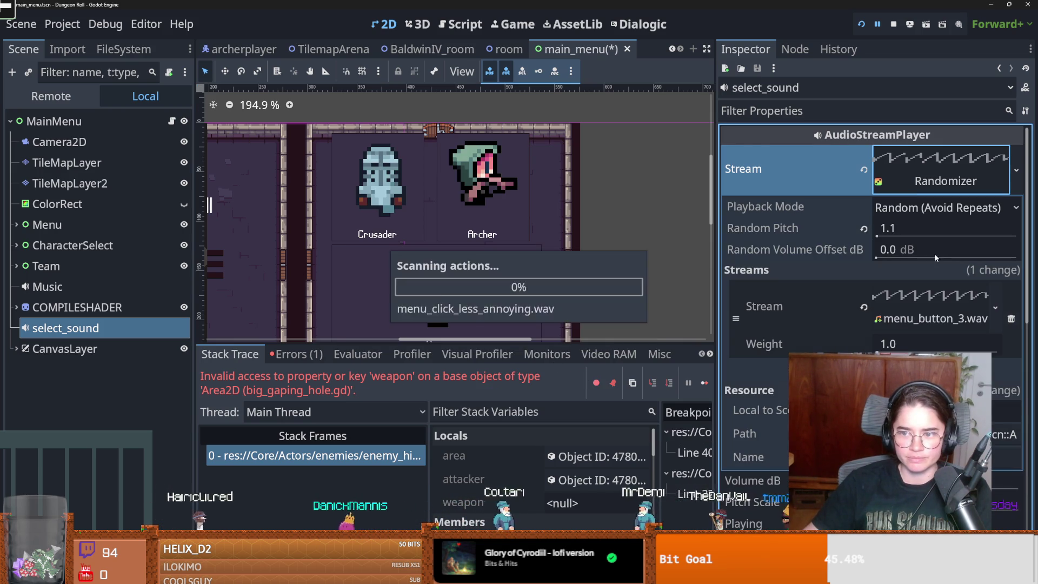
left_click(995, 287)
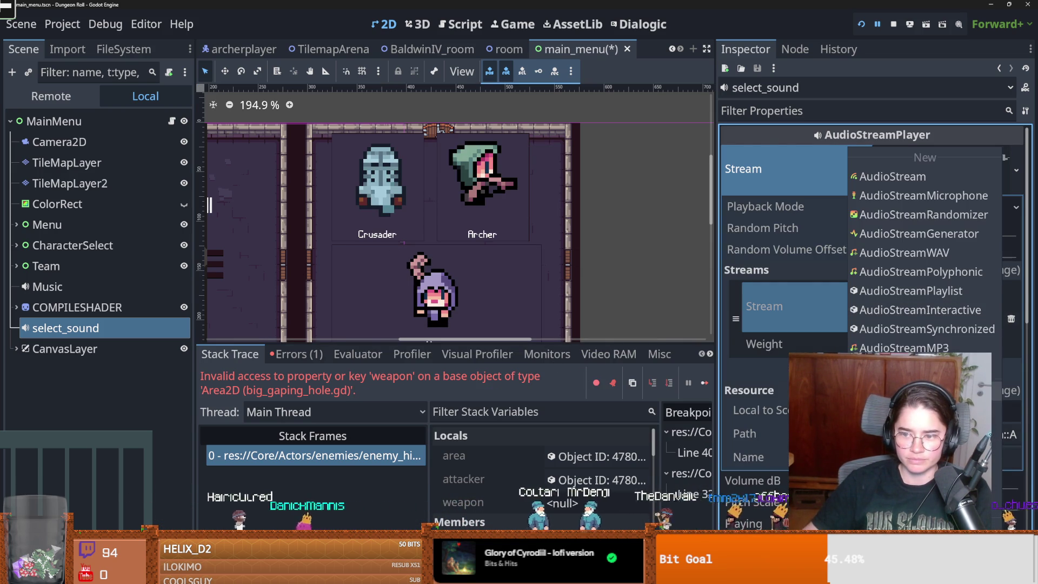
left_click(919, 406)
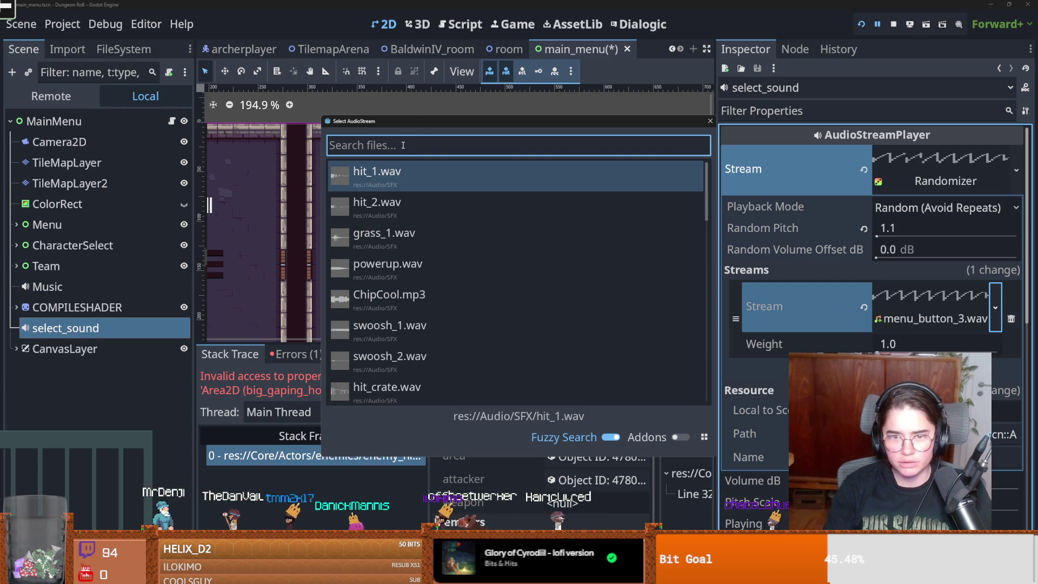
type("menu")
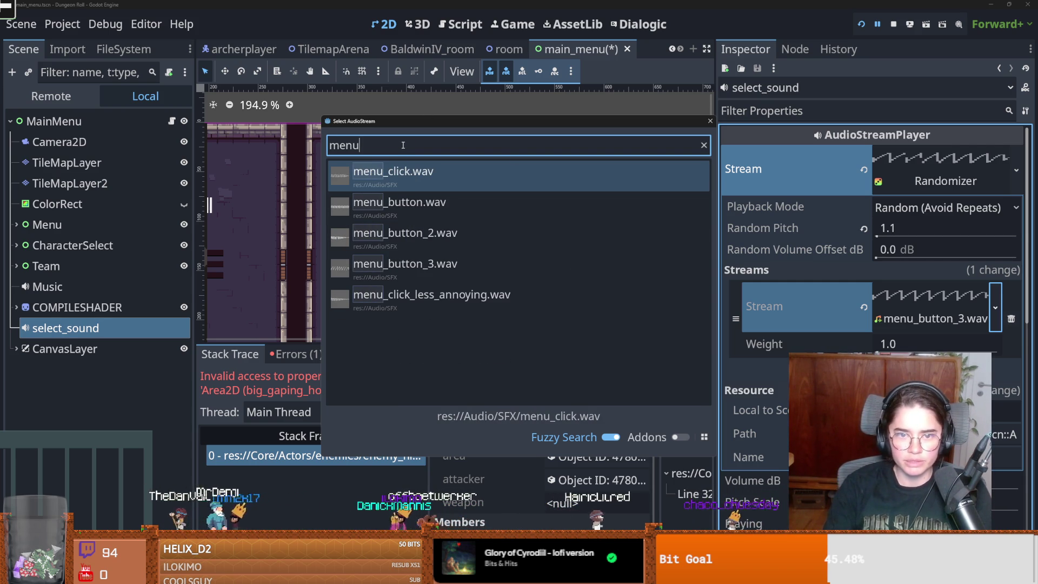
double_click(431, 297)
left_click(914, 175)
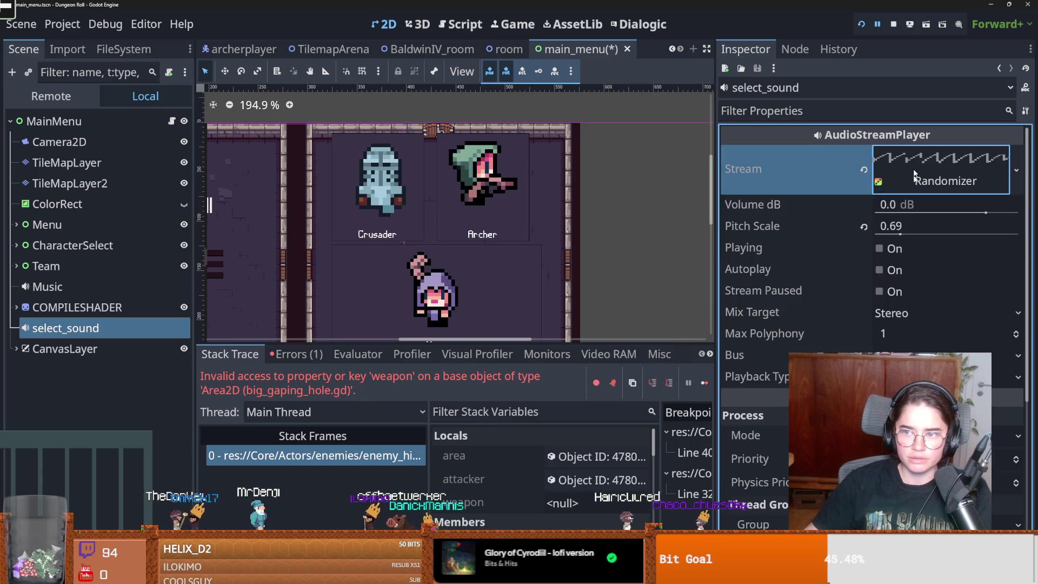
left_click(881, 252)
Set pitch scale 0.87 and random pitch 1.05, preview, then save and run the game
left_click_drag(901, 234, 903, 234)
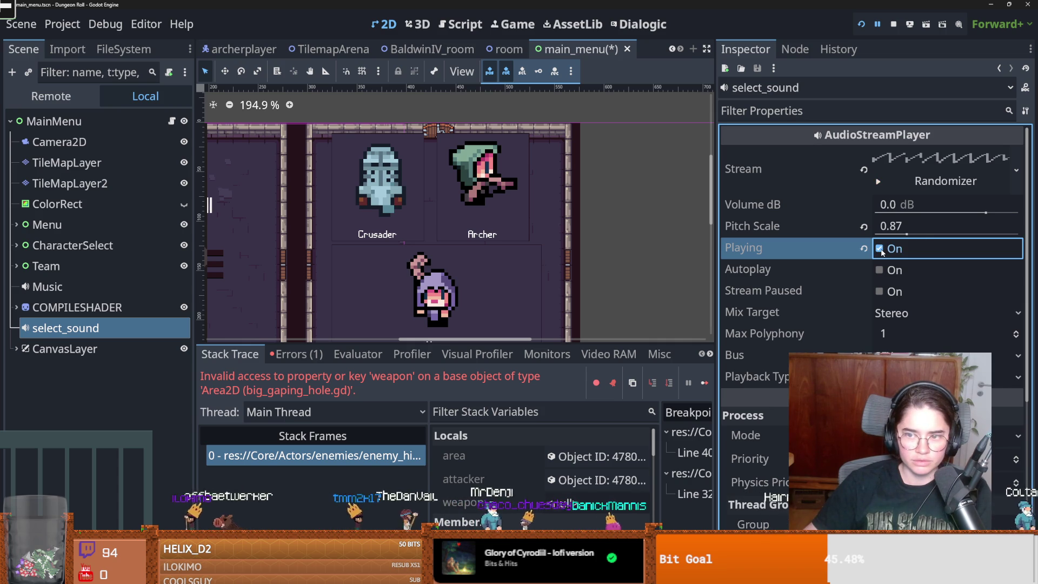
left_click(928, 187)
left_click(877, 237)
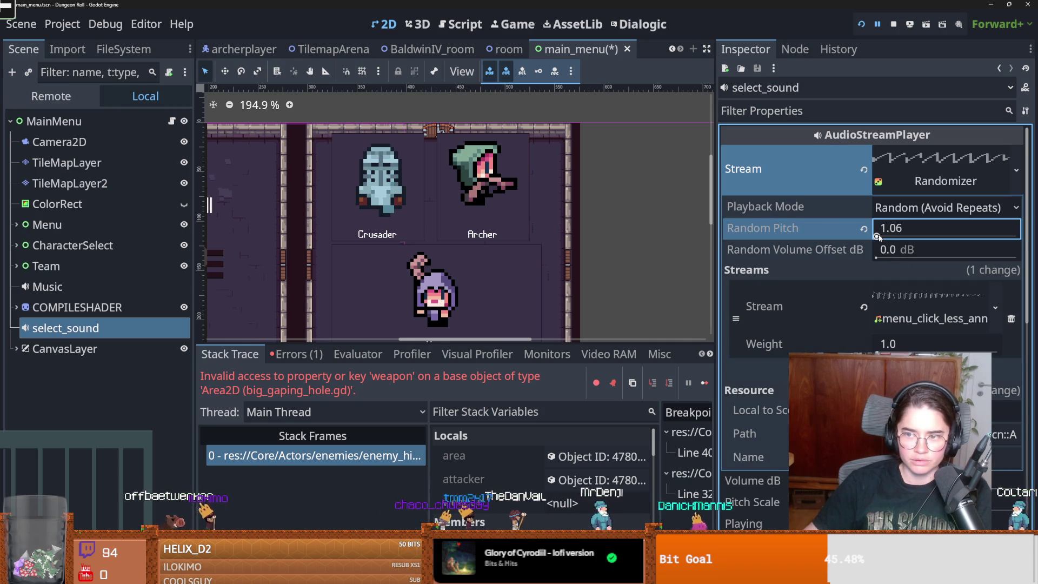
left_click(893, 198)
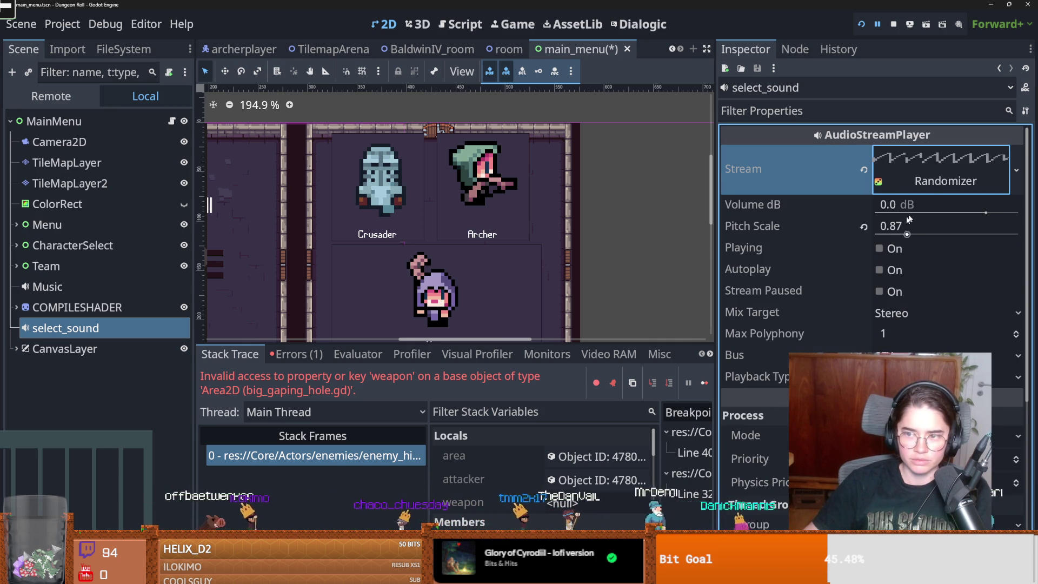
left_click(877, 236)
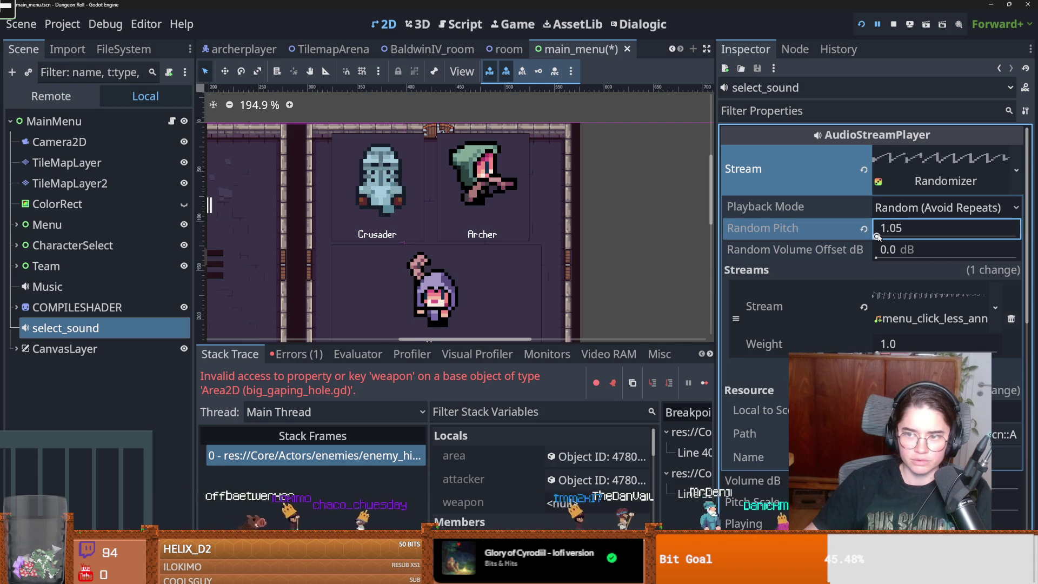
left_click(917, 181)
left_click(879, 249)
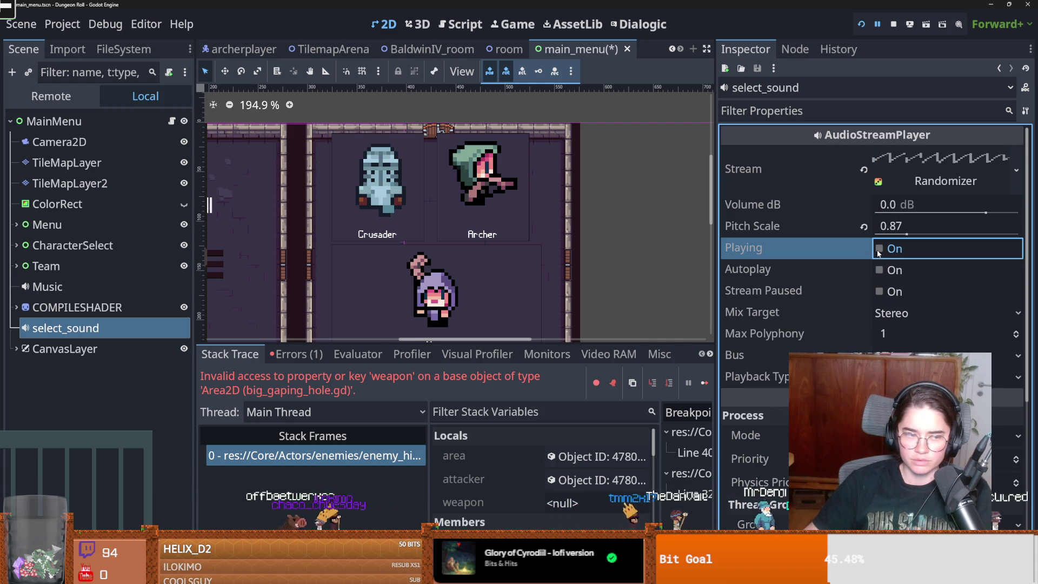
key("F6")
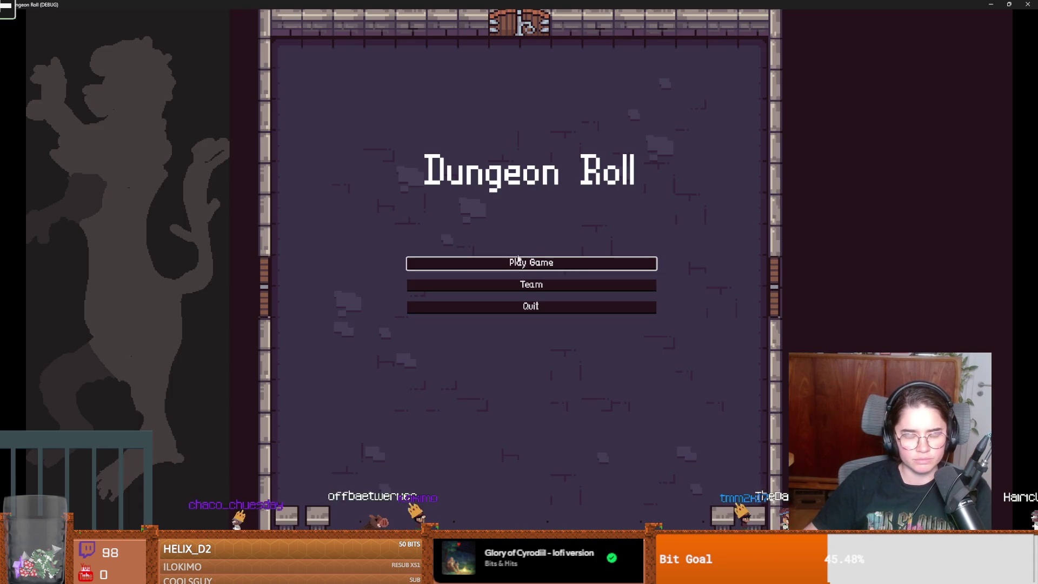
Play through the main menu as Crusader into the dungeon, then stop the game and close main_menu
left_click(440, 260)
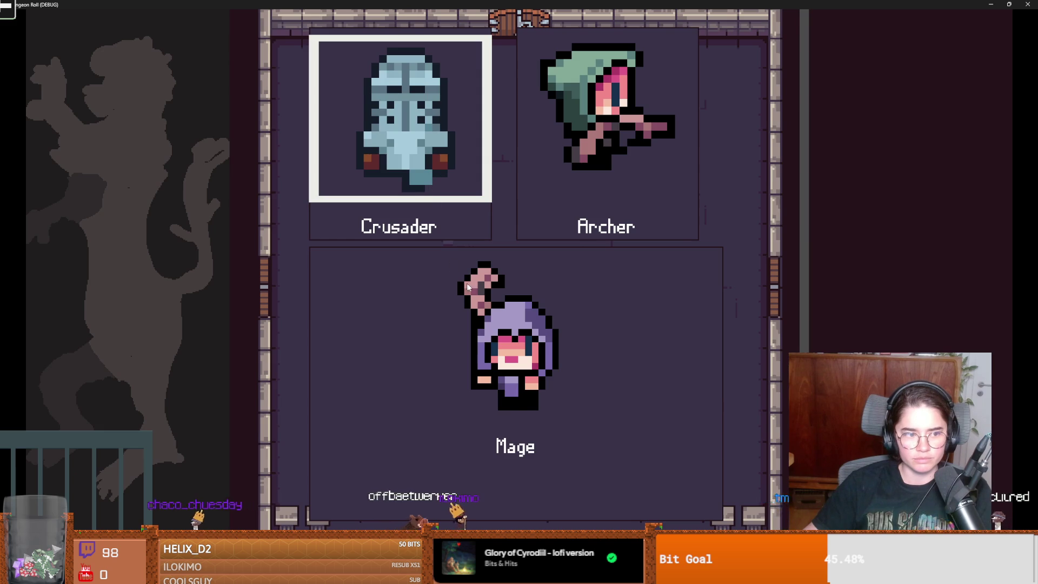
key("Return")
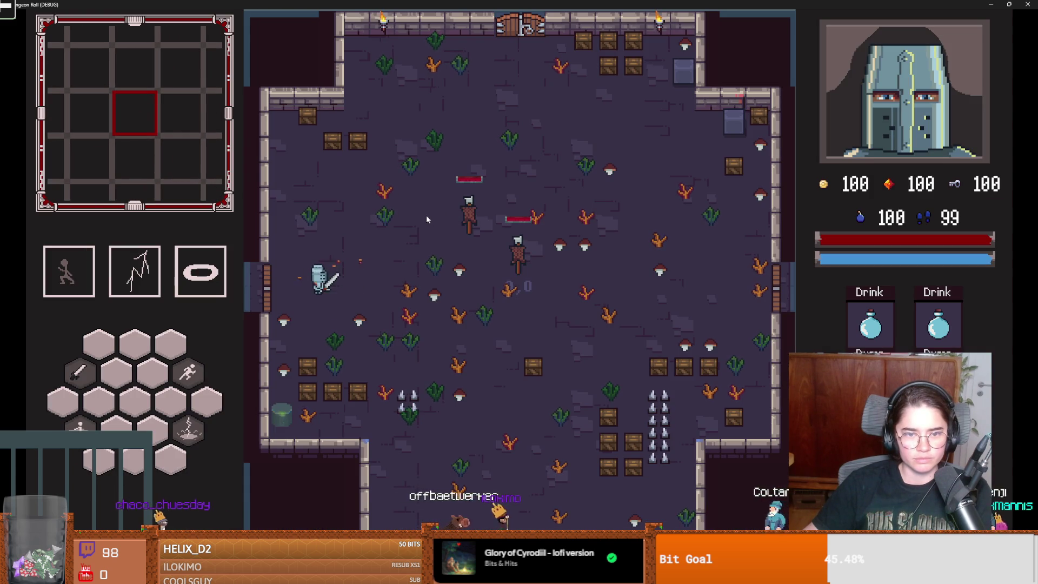
key("e")
key("super+Down")
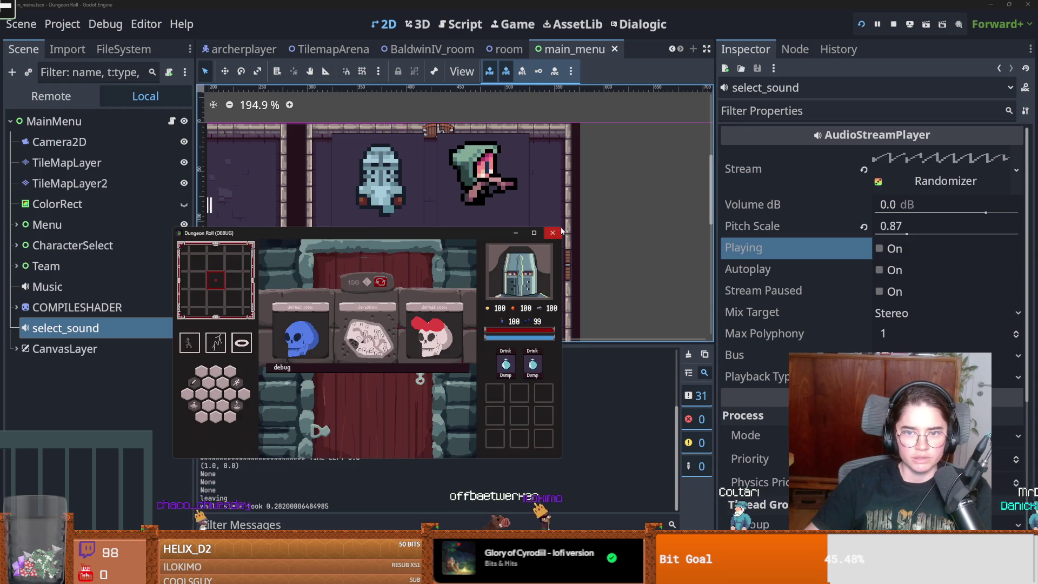
left_click(560, 233)
key("ctrl+s")
left_click(673, 50)
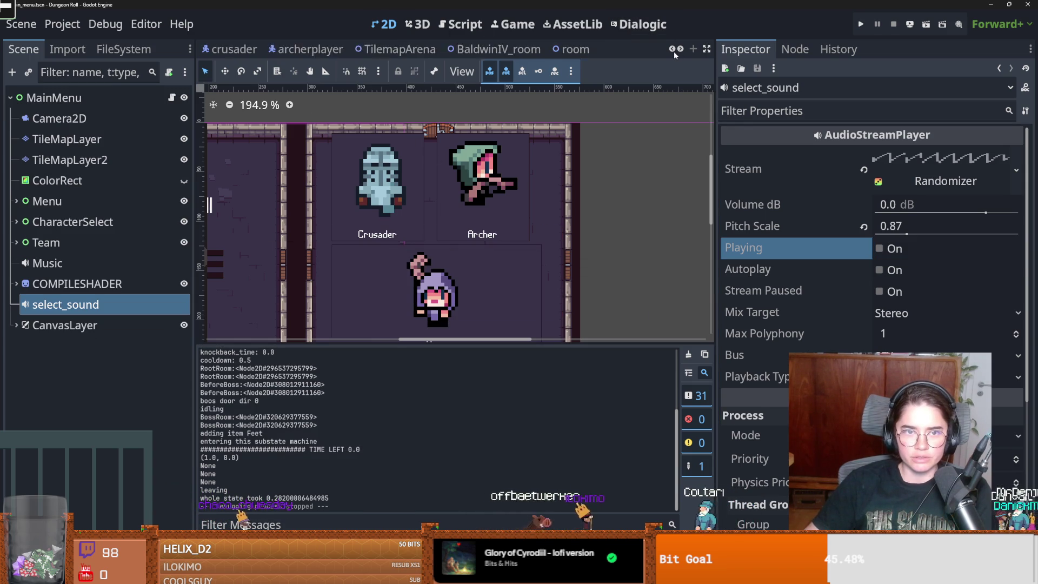
Open the crusader scene, view the Hitbox's mask layer names (layers 7, 8, 9), then switch to sfxr
double_click(672, 49)
left_click(443, 50)
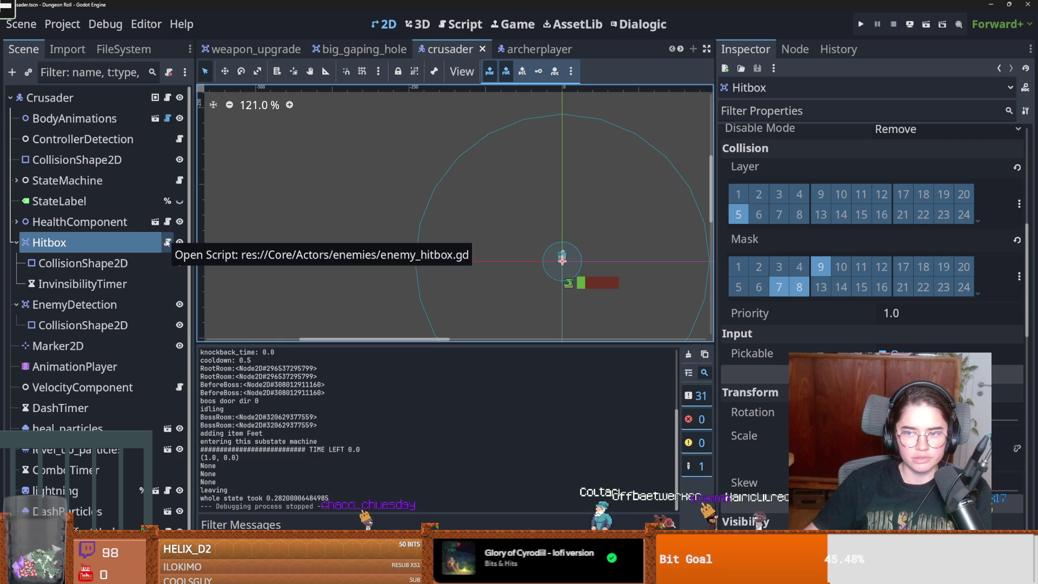
left_click(1019, 277)
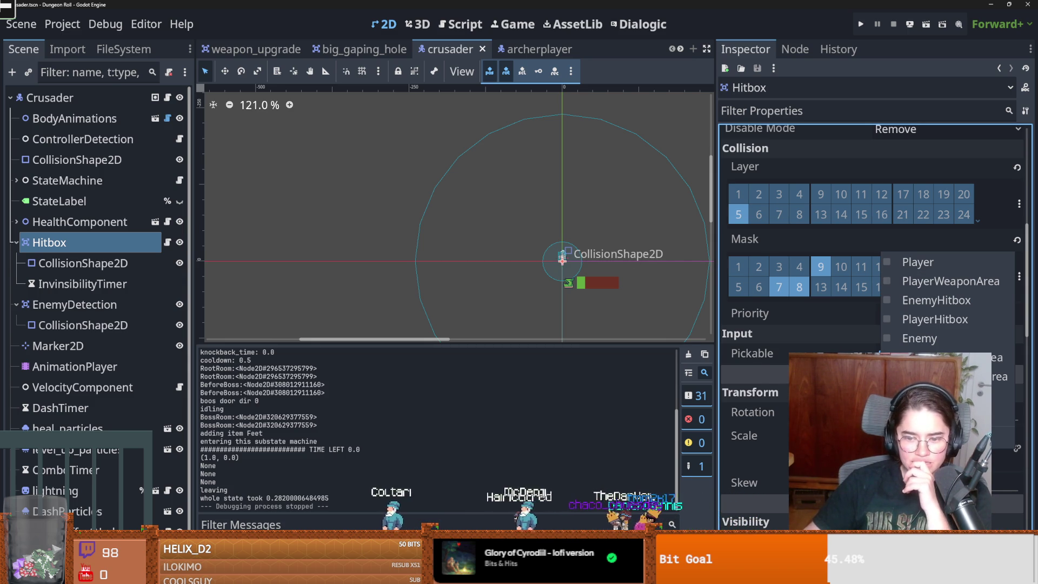
key("alt+Tab")
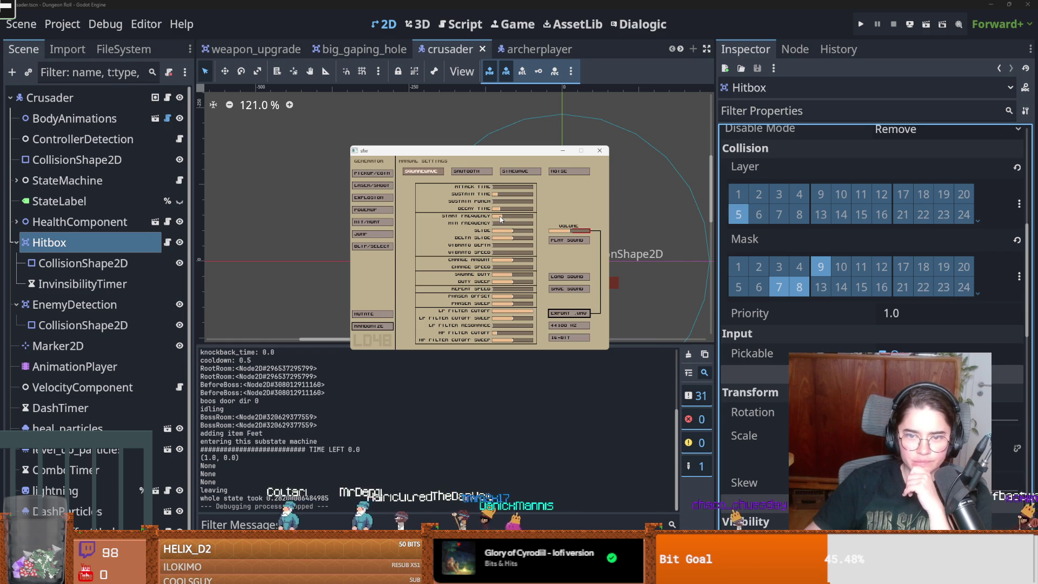
Cancel sfxr's sound-loading dialog and return to Godot's crusader scene
left_click(561, 277)
key("Escape")
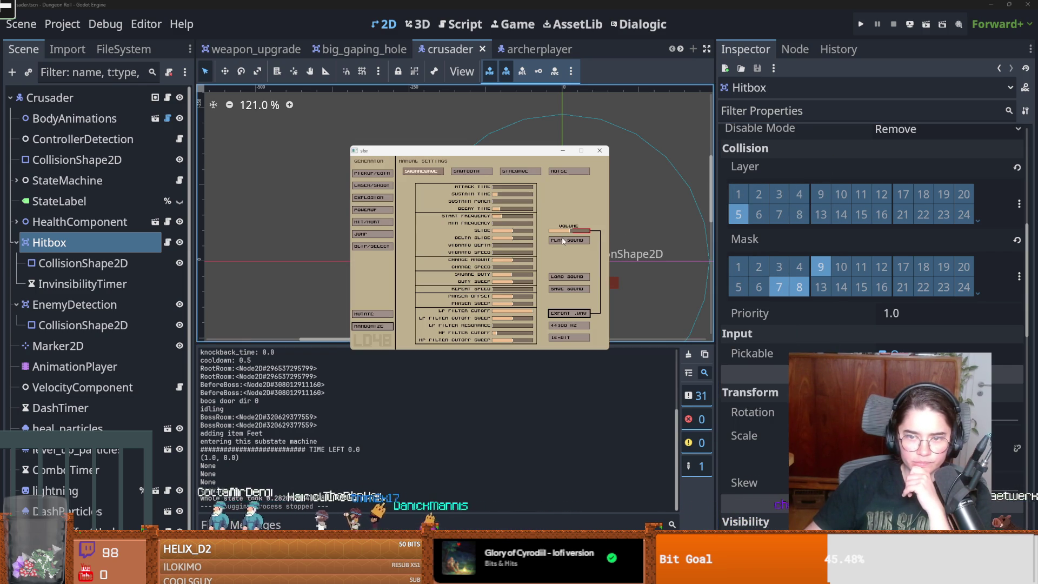
left_click(667, 196)
scroll(557, 251, "up", 1)
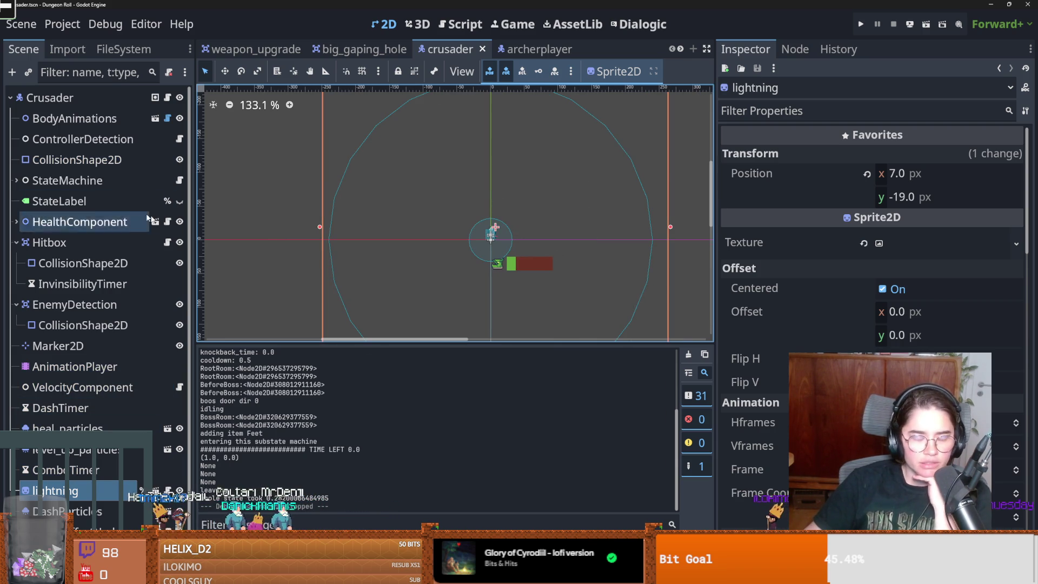
Glance at enemy_hitbox.gd, then show the crusader Hitbox's mask layer names for layers 7, 8 and 9
left_click(167, 242)
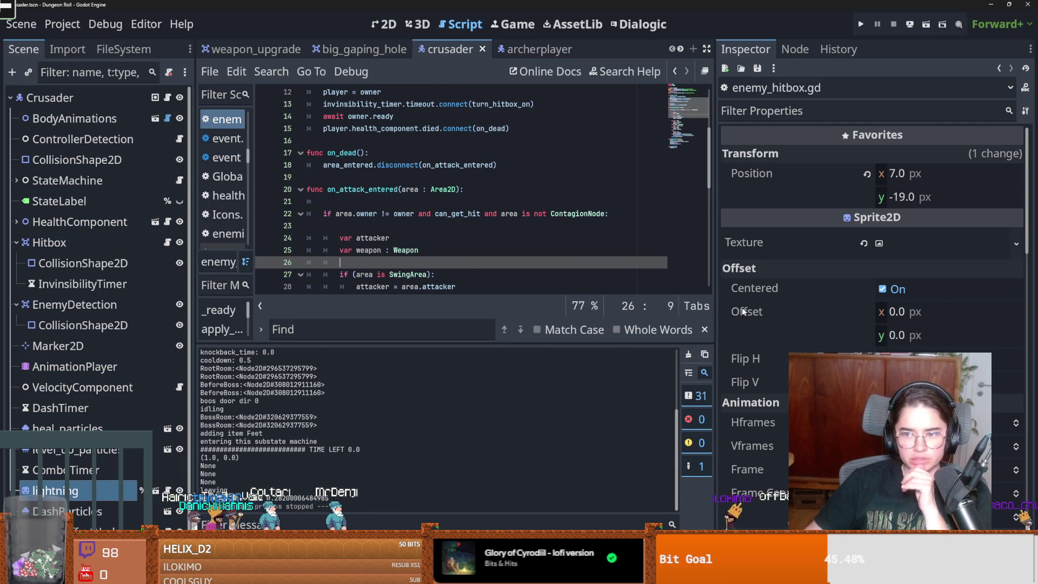
left_click(70, 263)
left_click(69, 243)
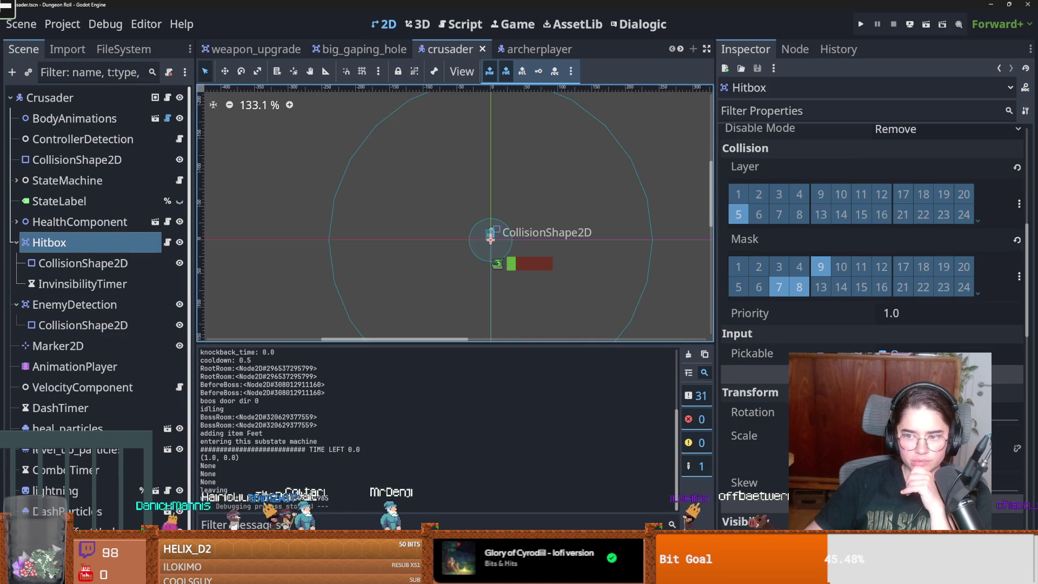
left_click(1019, 276)
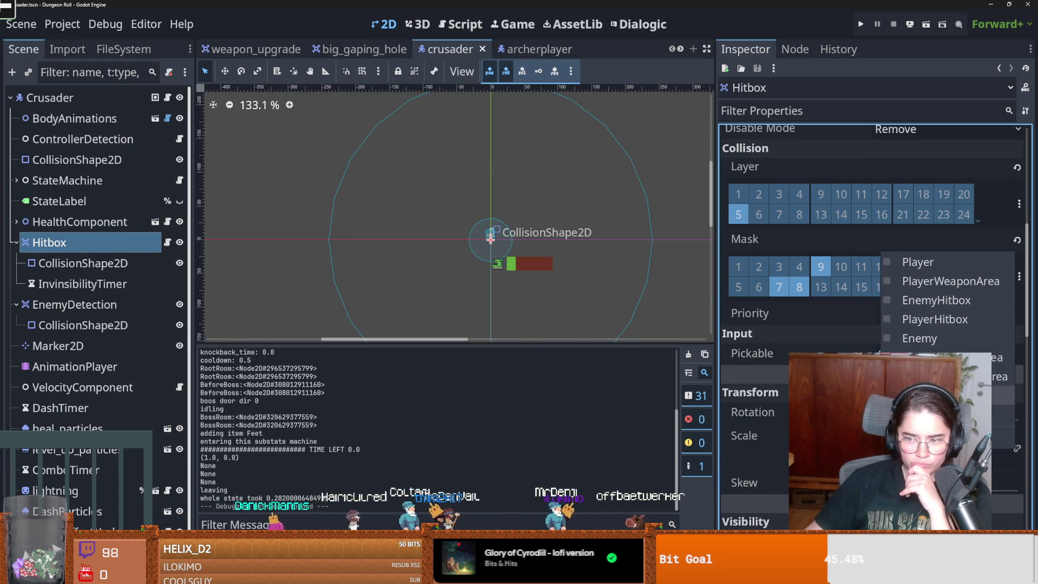
In the big_gaping_hole scene, toggle a different Collision Layer bit on BigGapingHole
left_click(381, 49)
left_click(368, 49)
scroll(771, 359, "down", 4)
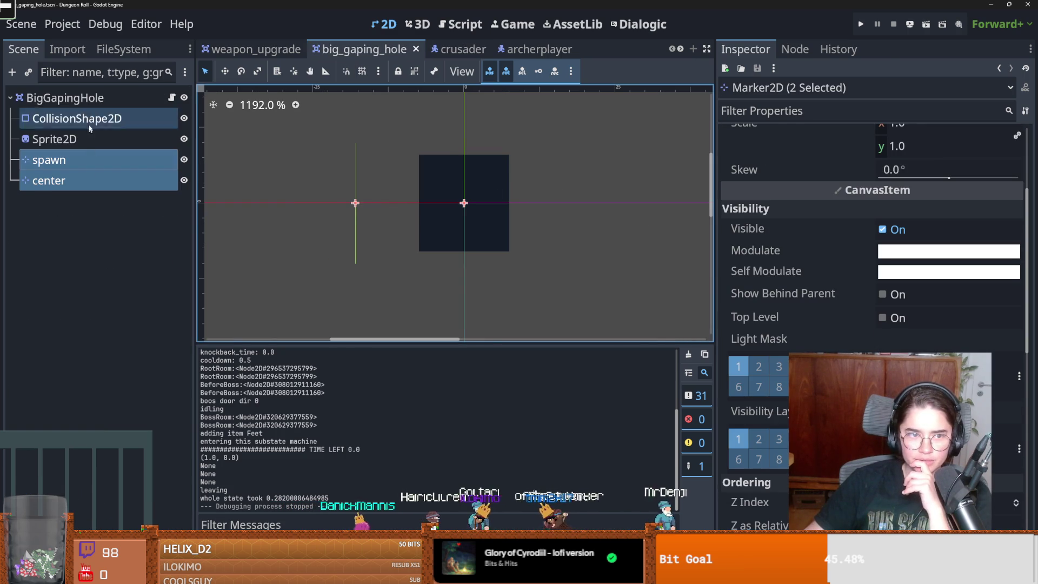
left_click(65, 98)
left_click(821, 301)
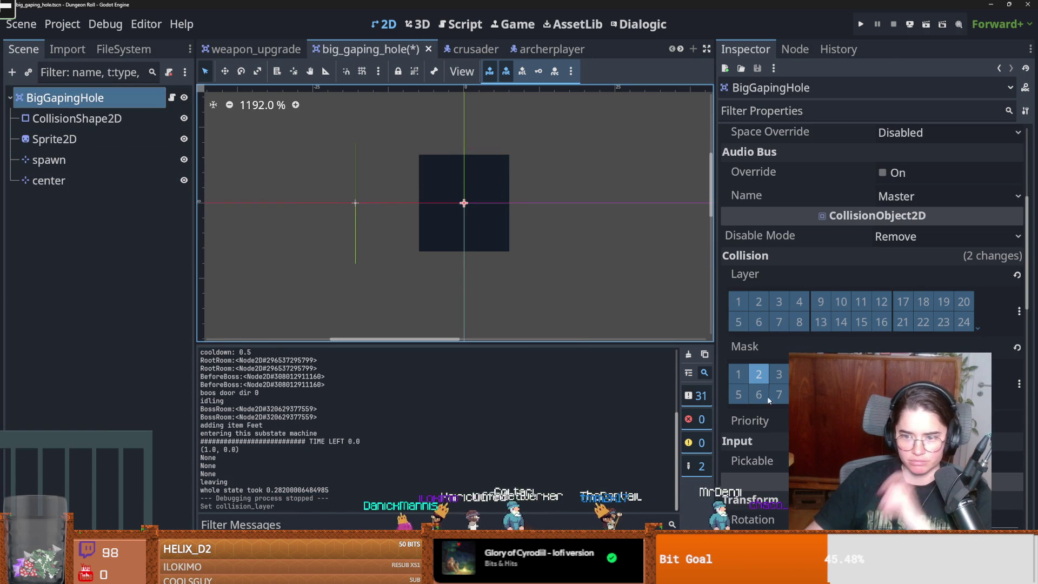
Run the game, pick Crusader, choose Jerusalem, and walk into the hole
left_click(859, 24)
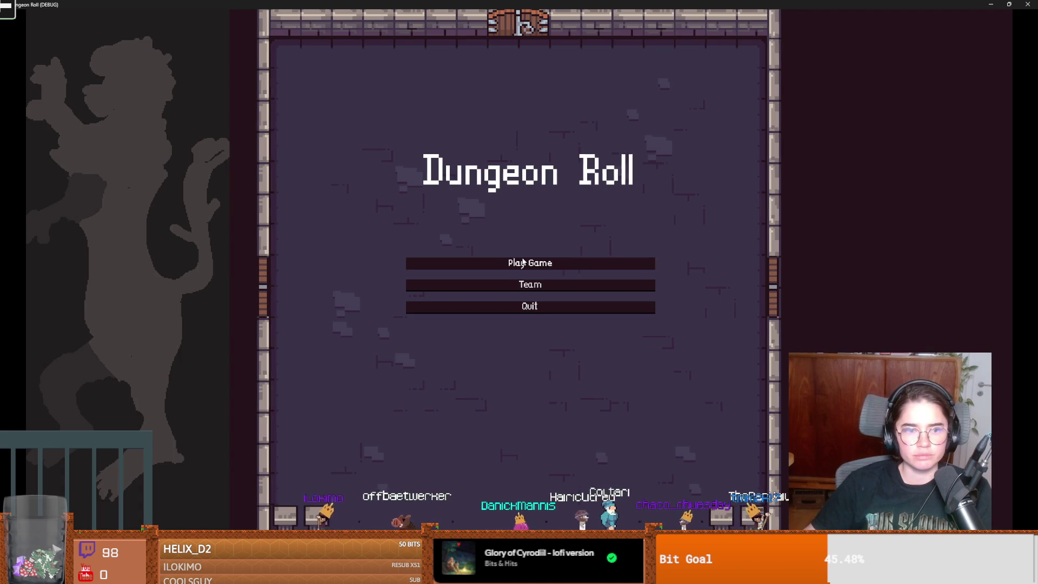
left_click(523, 262)
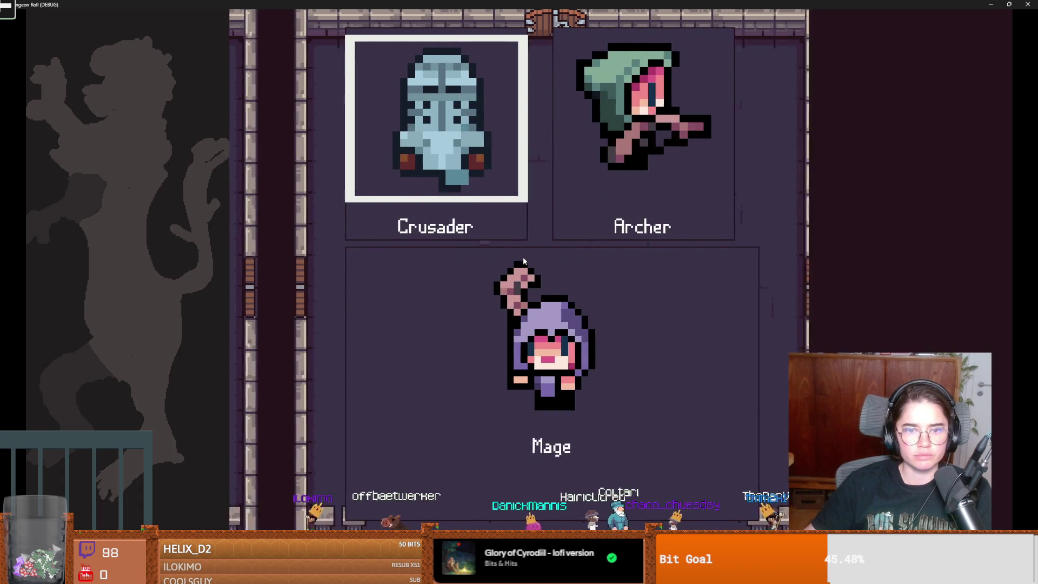
left_click(453, 181)
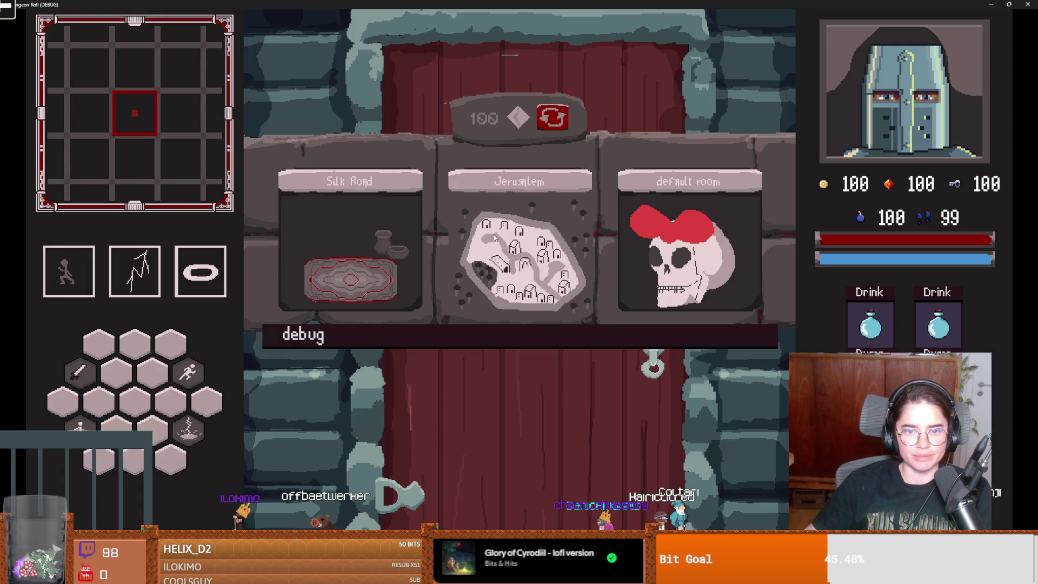
left_click(552, 233)
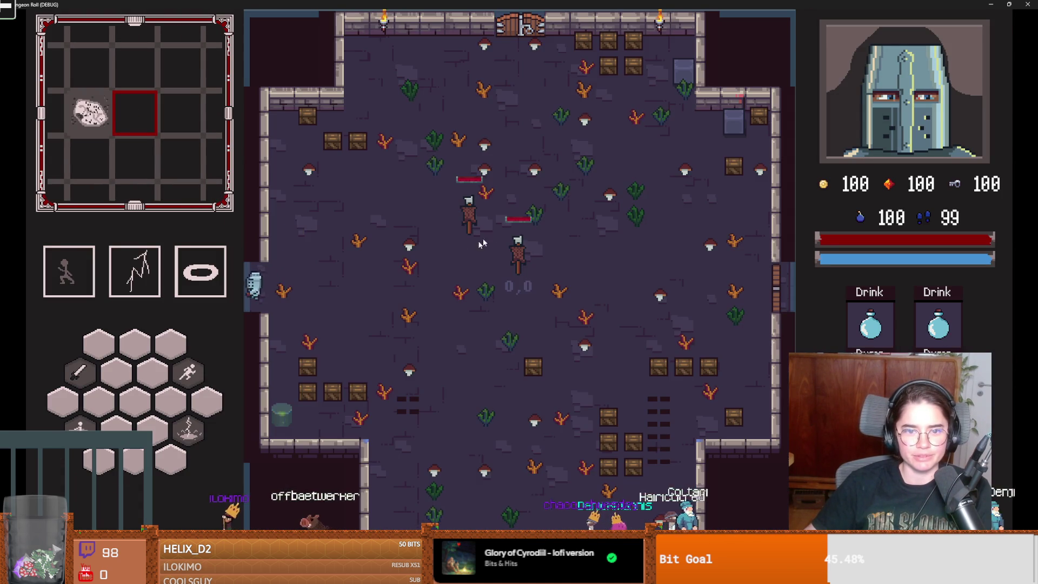
key("a")
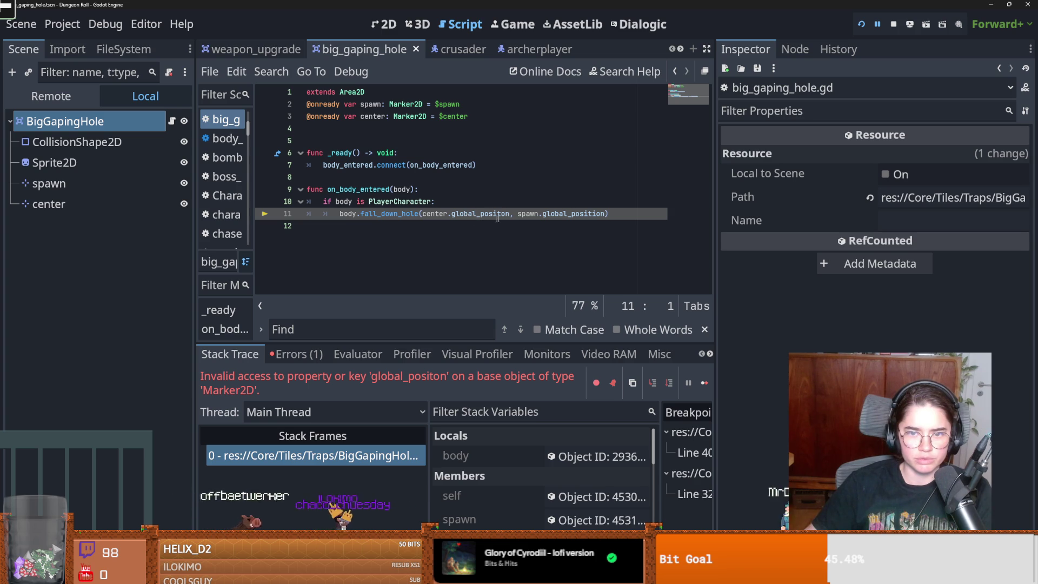
Correct 'global_positon' to 'global_position' on line 11, rerun with F5, then close the game window
double_click(587, 213)
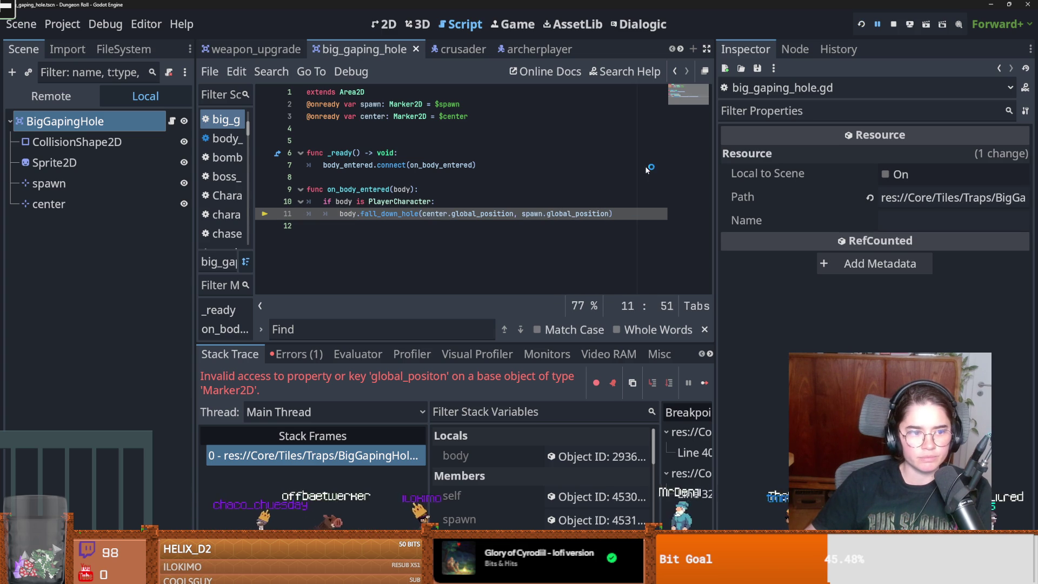
key("F5")
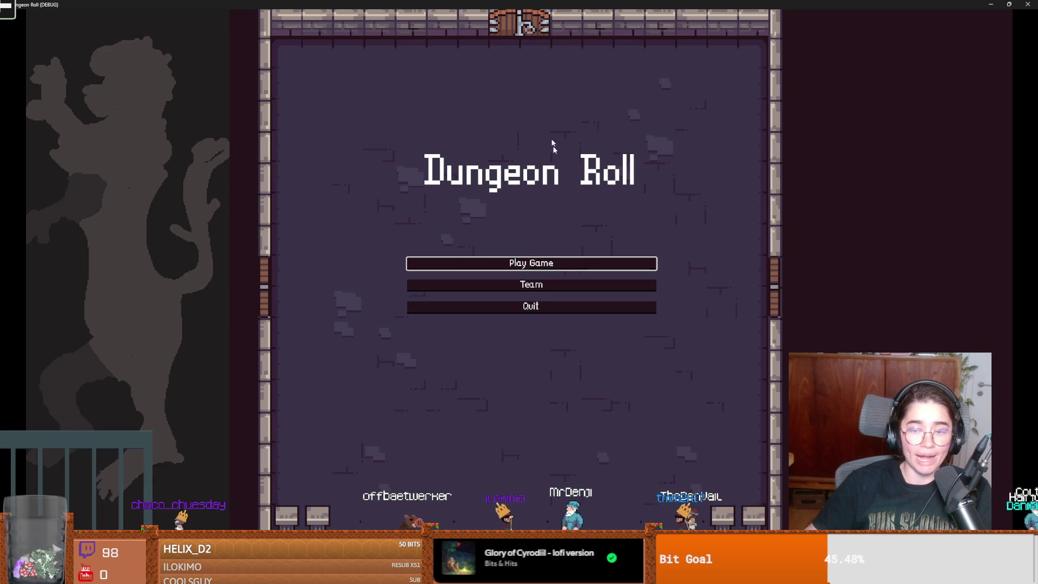
double_click(541, 4)
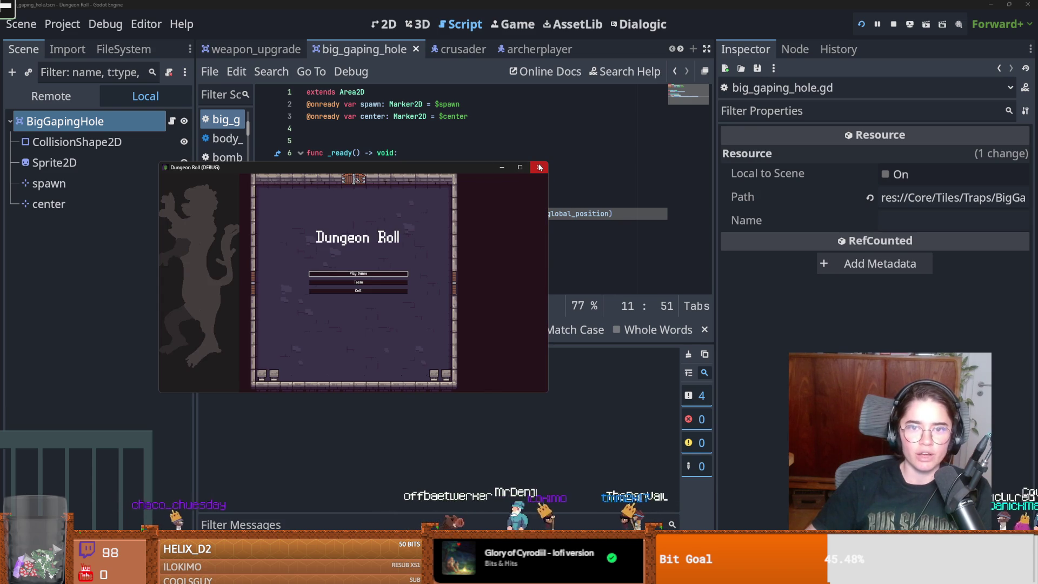
left_click(539, 167)
scroll(502, 51, "down", 3)
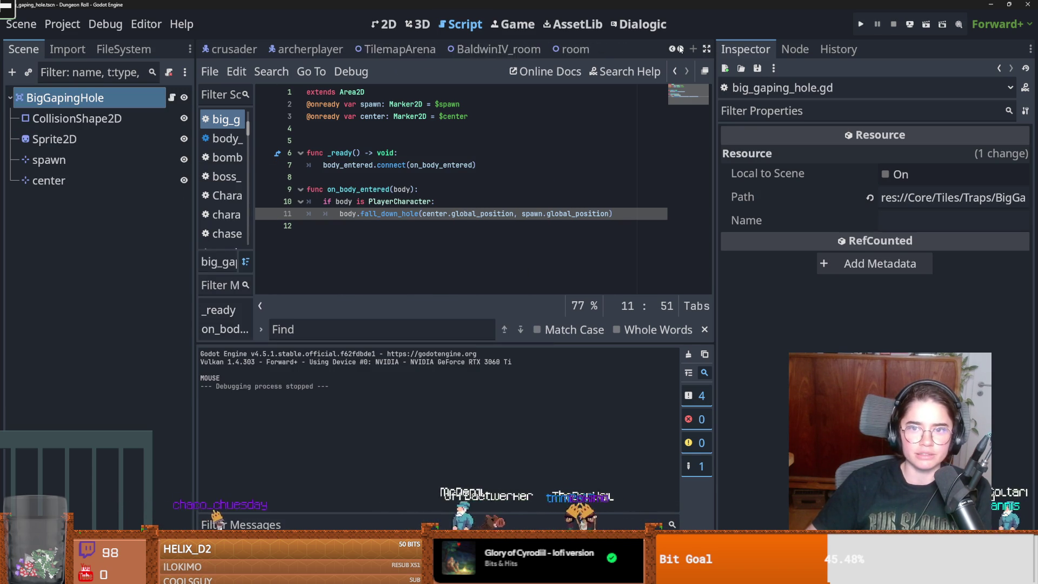
In main_menu, give select_sound random pitch 1.22 and pitch scale 0.98, preview it, then run
left_click(545, 51)
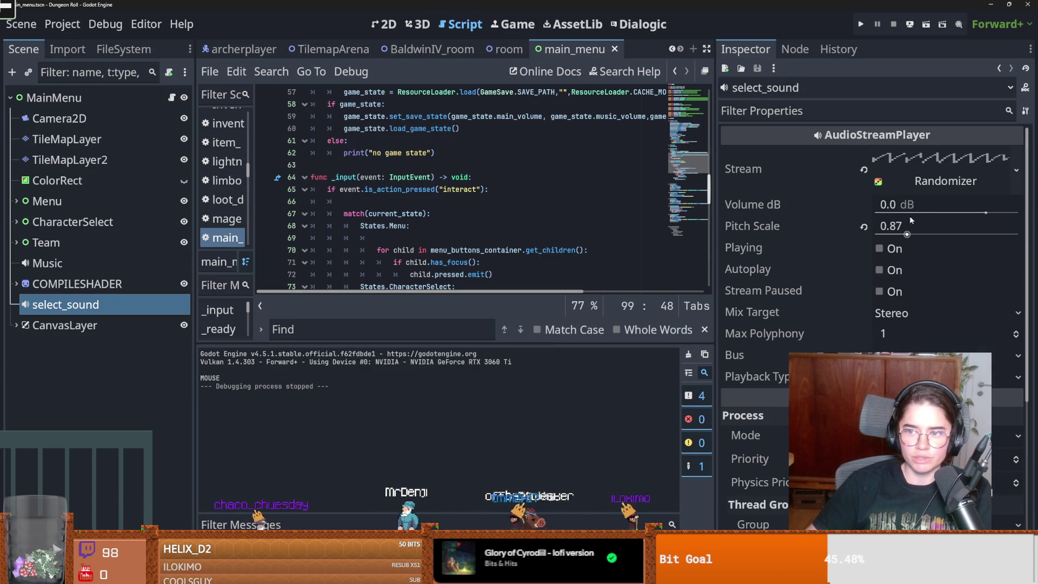
left_click(919, 190)
left_click_drag(877, 236, 910, 234)
left_click(879, 249)
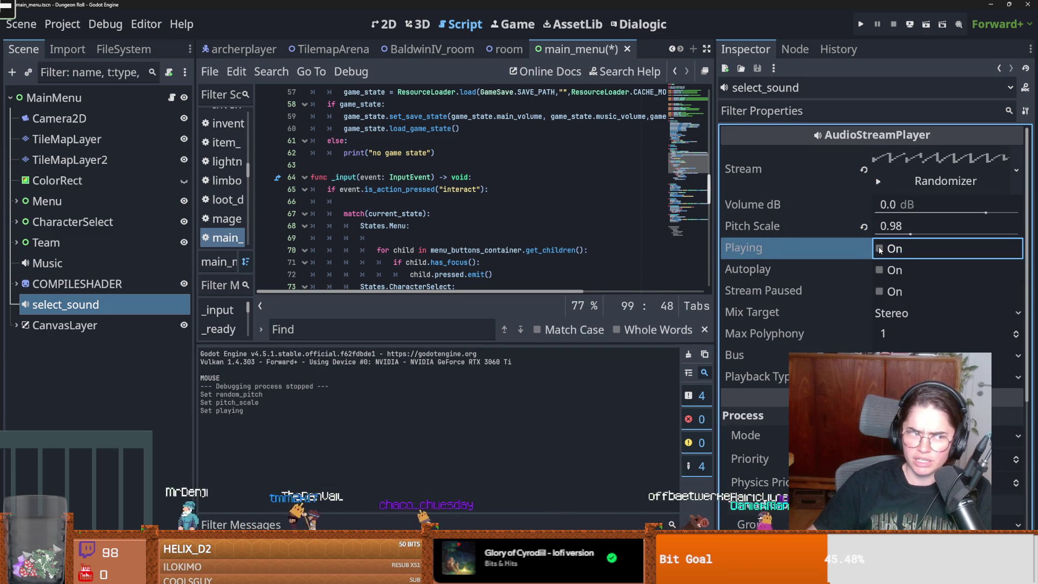
left_click(861, 24)
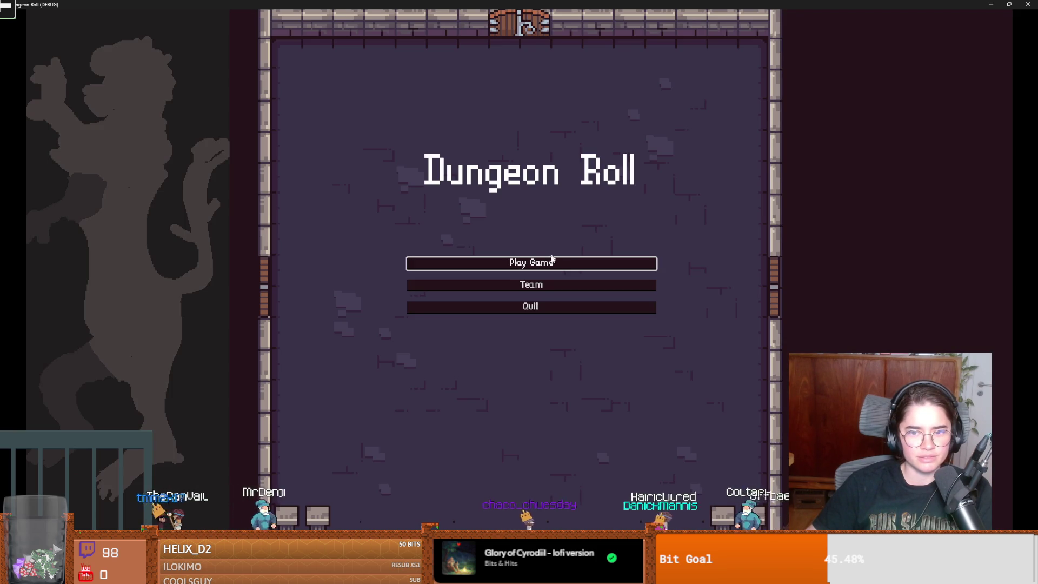
Start a new game as the Crusader and walk toward the west door
left_click(552, 259)
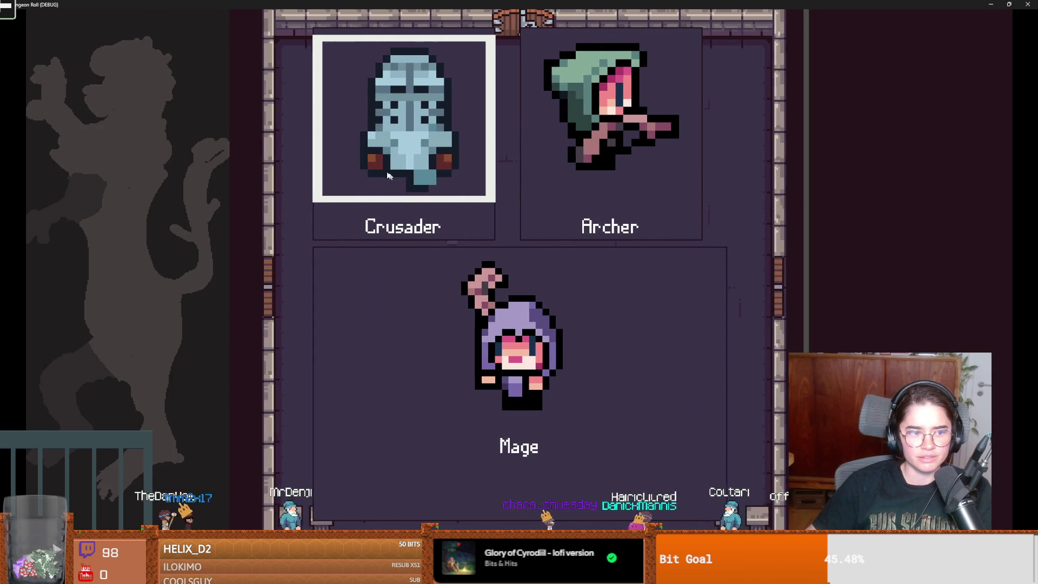
left_click(463, 236)
key("s")
key("a")
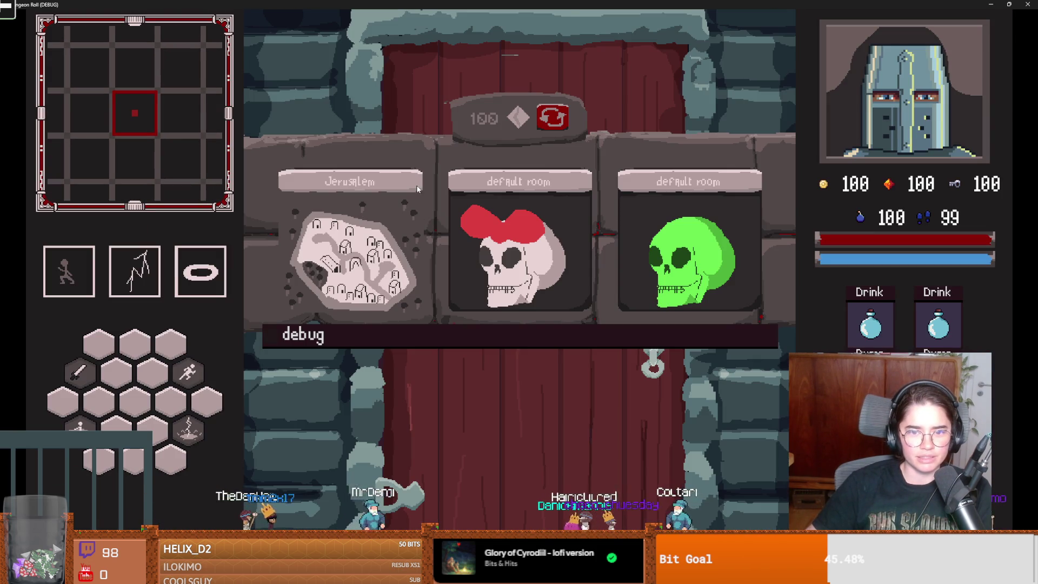
Enter the Jerusalem room and kill the bat with lightning and attacks
left_click(417, 189)
key("a")
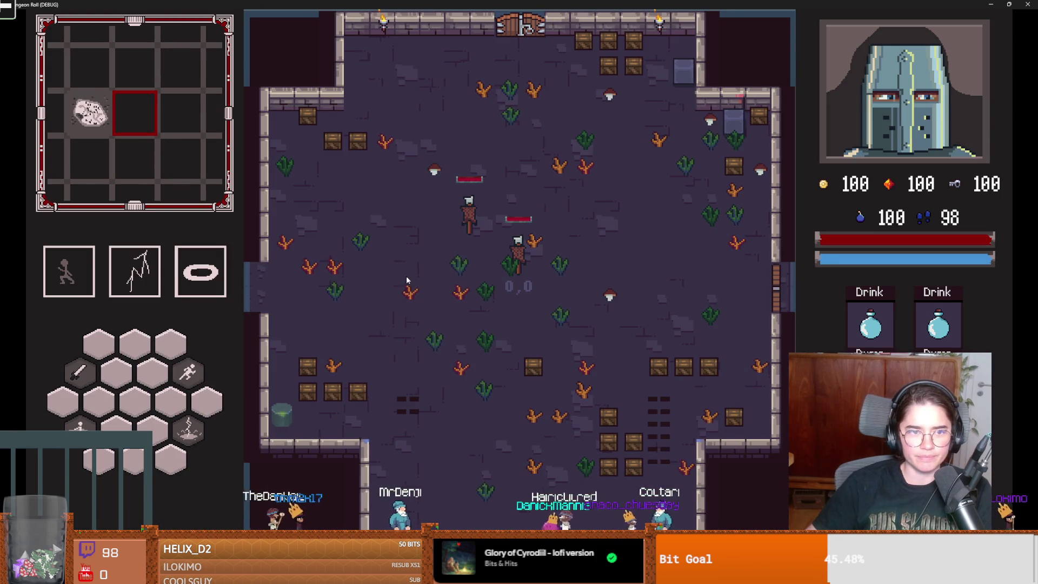
key("2")
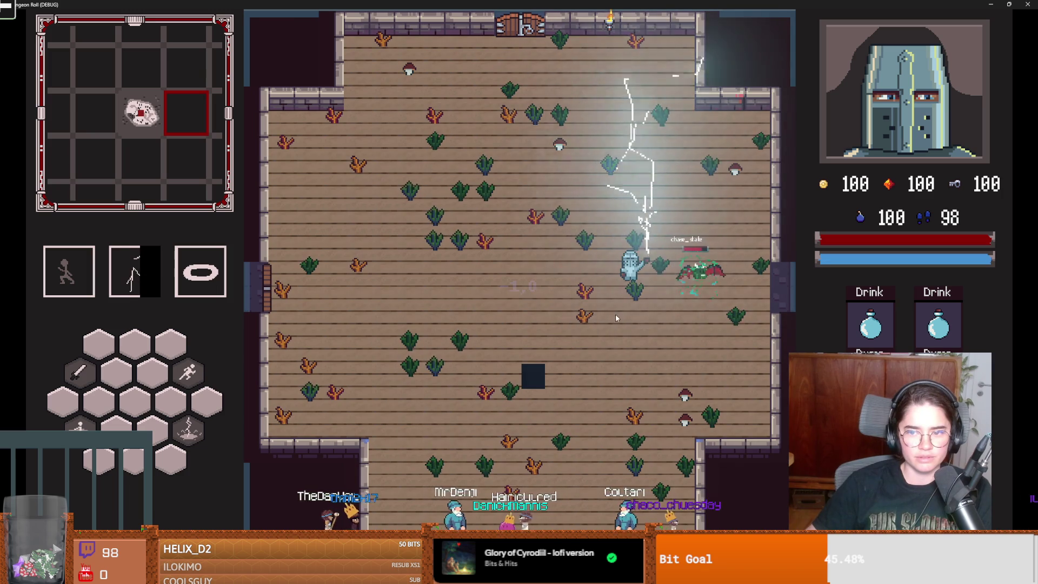
key("a")
left_click(621, 285)
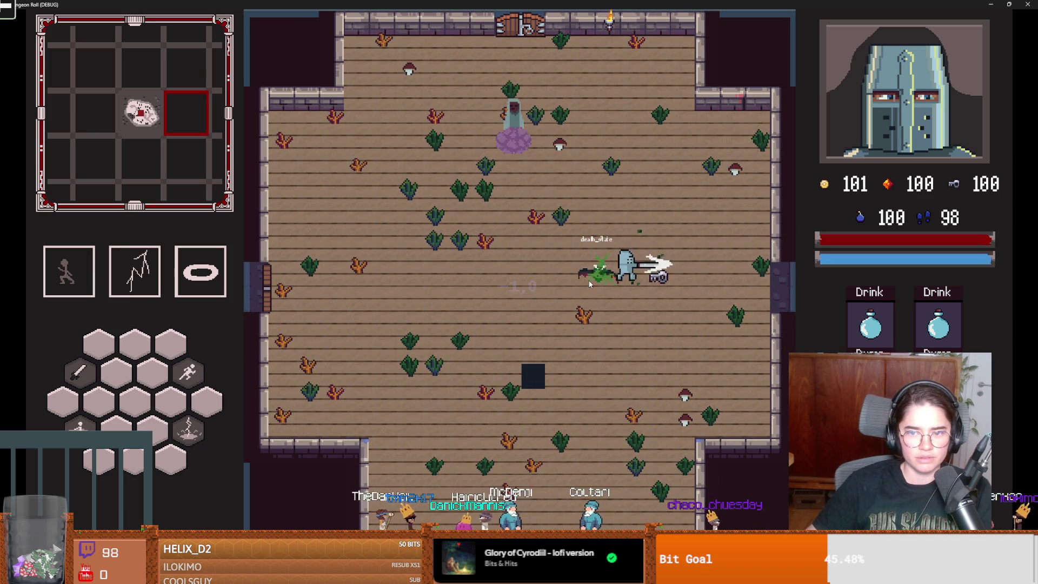
Step onto the dark floor hatch, then shrink the game window and return to the editor
key("s")
key("a")
key("s")
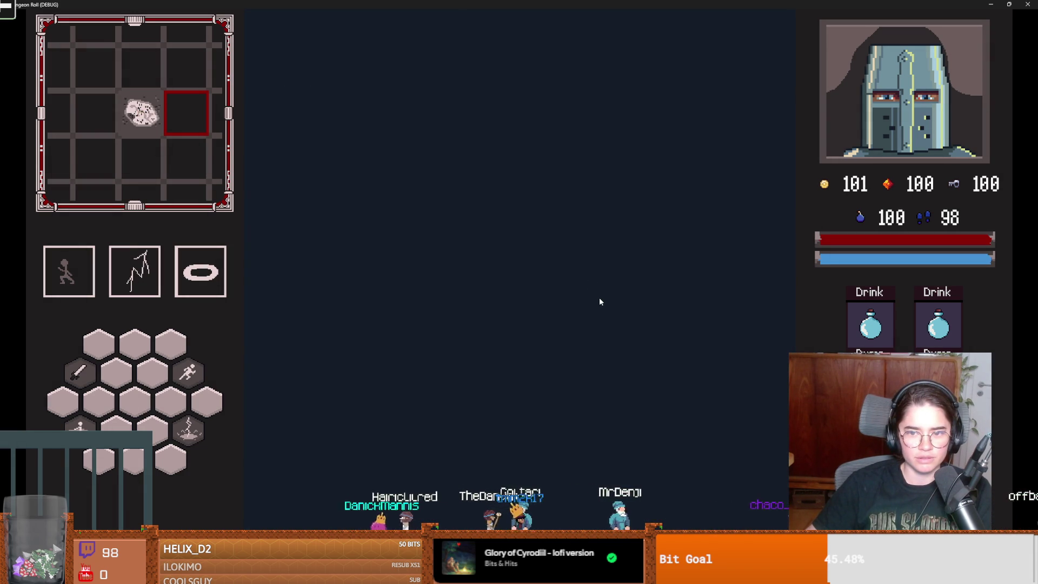
double_click(547, 4)
left_click(699, 145)
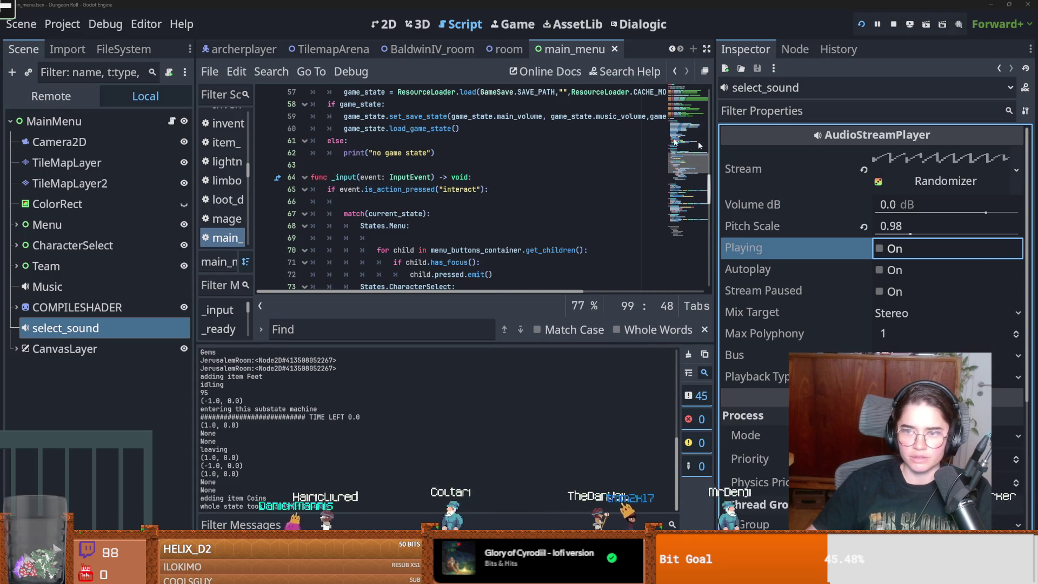
Open PlayerCharacter.gd at fall_down_hole and highlight the fall_down(false) call on line 110
scroll(459, 189, "down", 3)
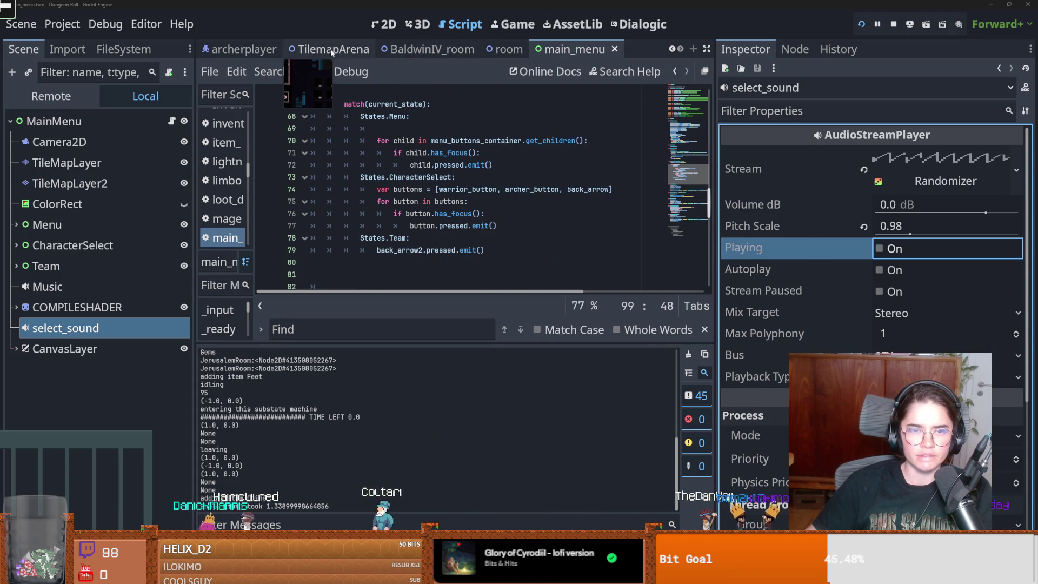
left_click(260, 50)
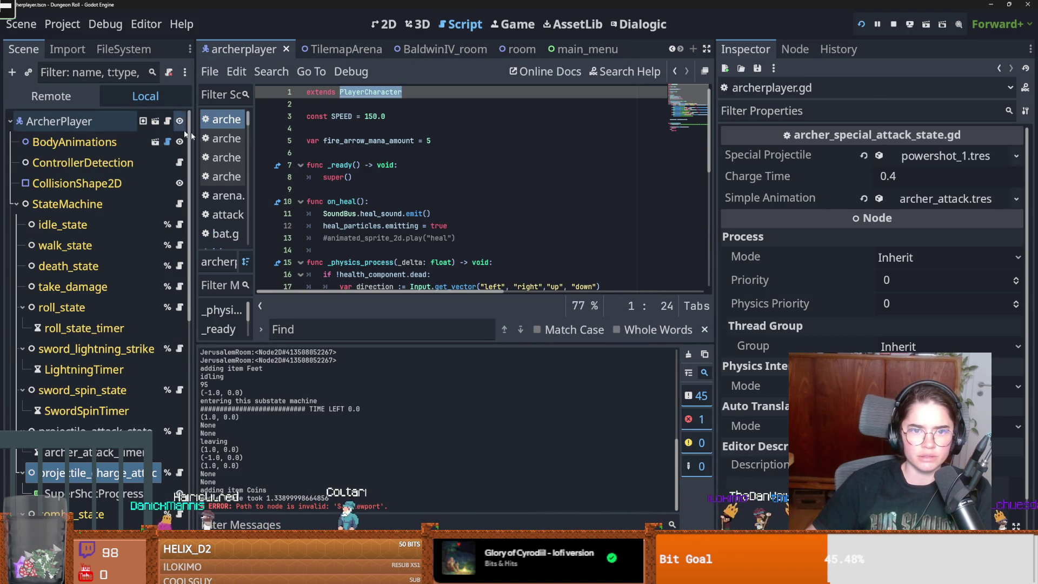
left_click(366, 92, "ctrl")
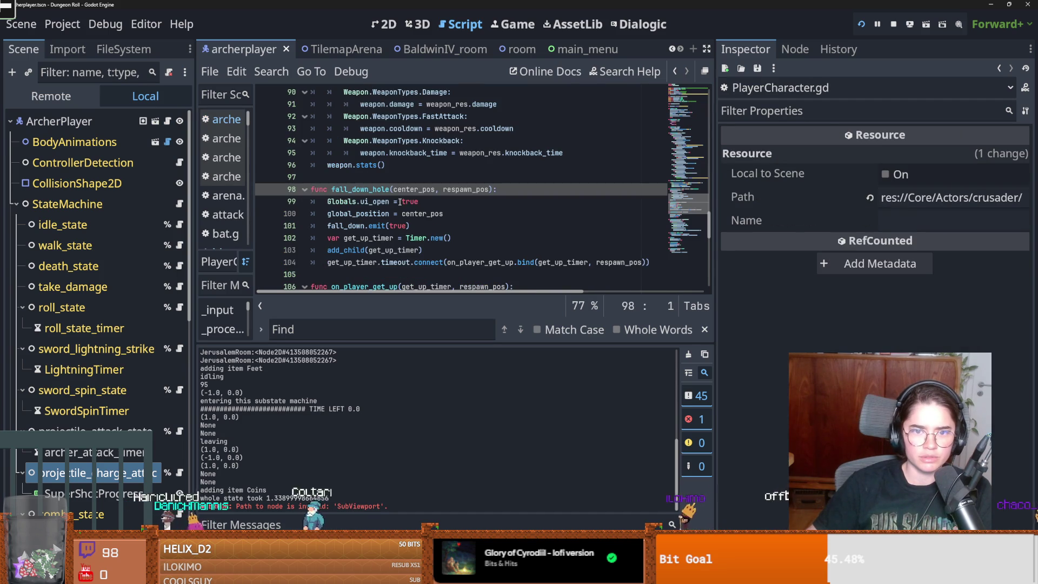
scroll(399, 201, "down", 2)
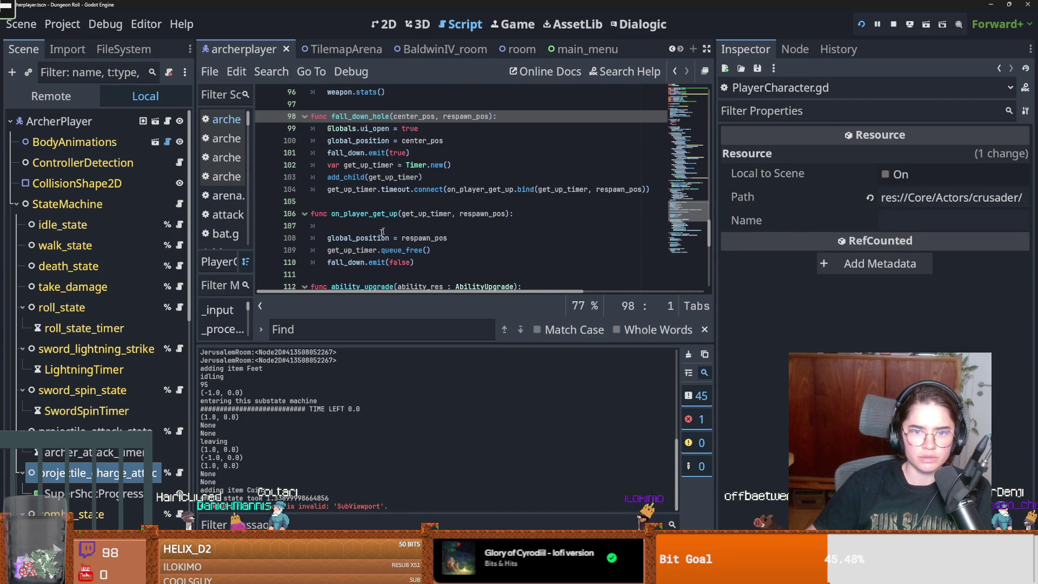
left_click(355, 250)
left_click(398, 262)
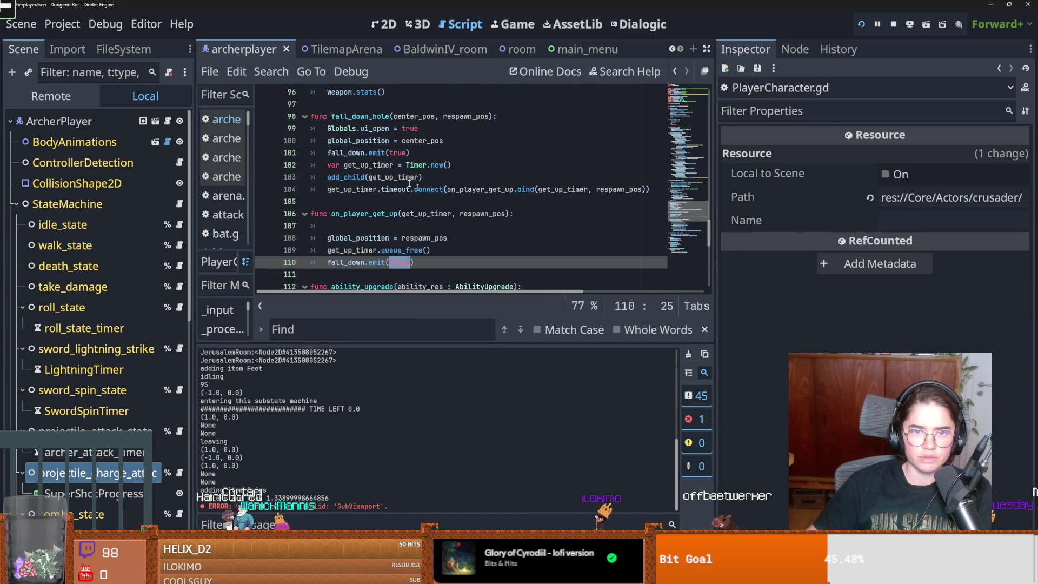
double_click(346, 262)
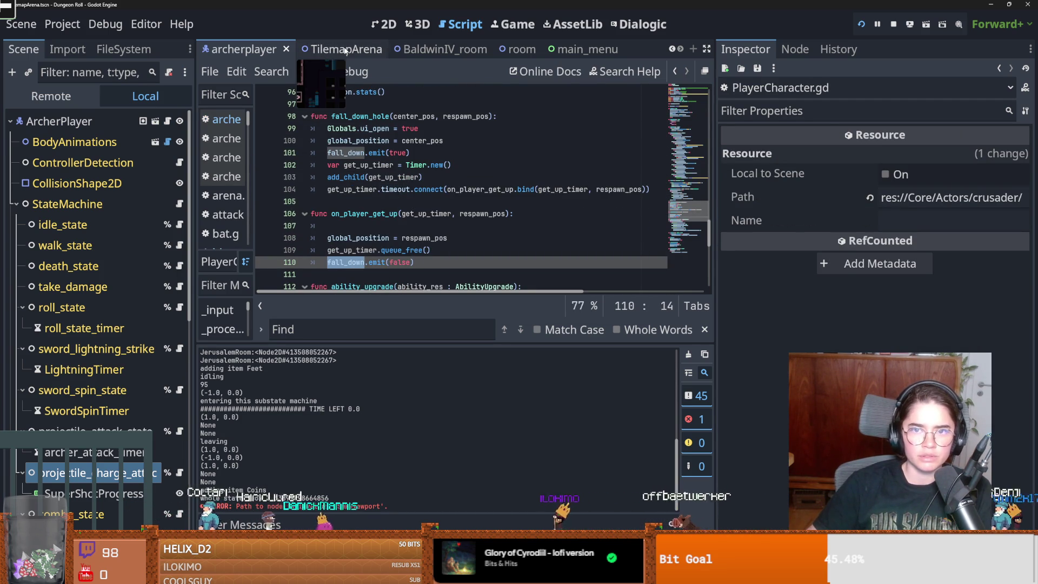
In arena.gd, inspect is_falling and the play_backwards fade_to_black call on line 78
left_click(345, 51)
double_click(456, 189)
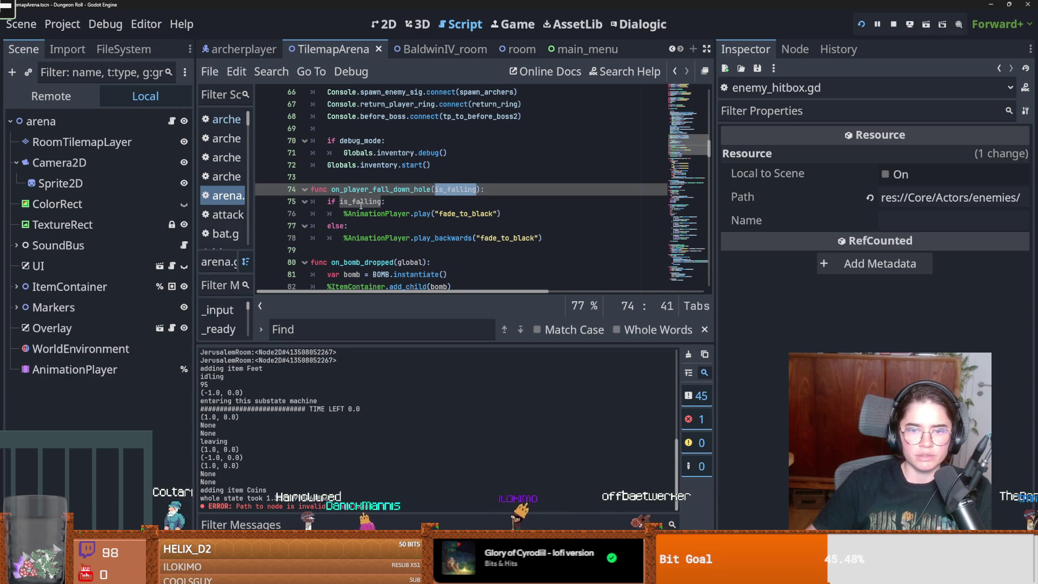
left_click(443, 237)
double_click(507, 238)
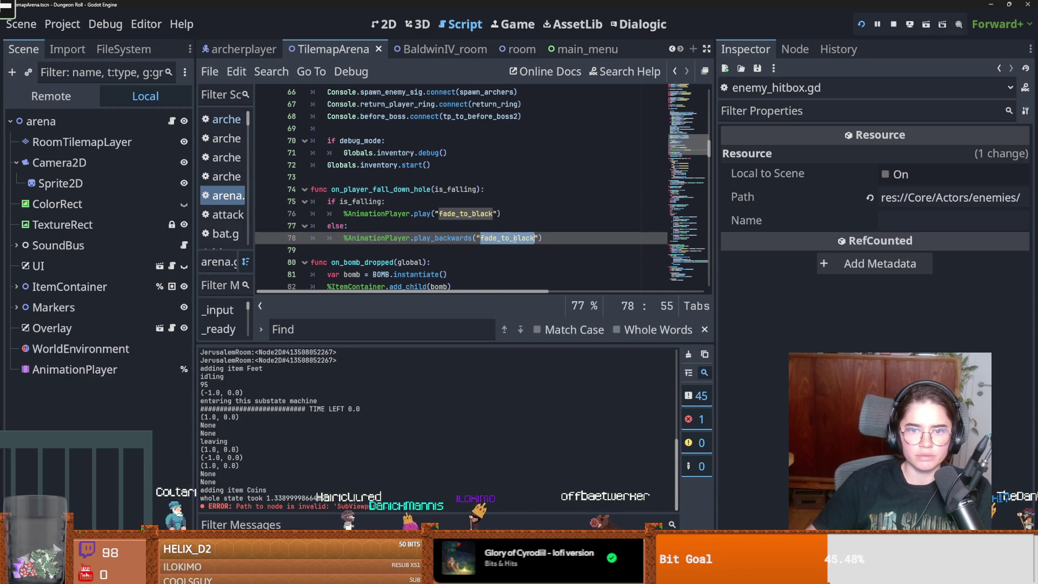
Test-run the game, close it, then launch it again
key("F6")
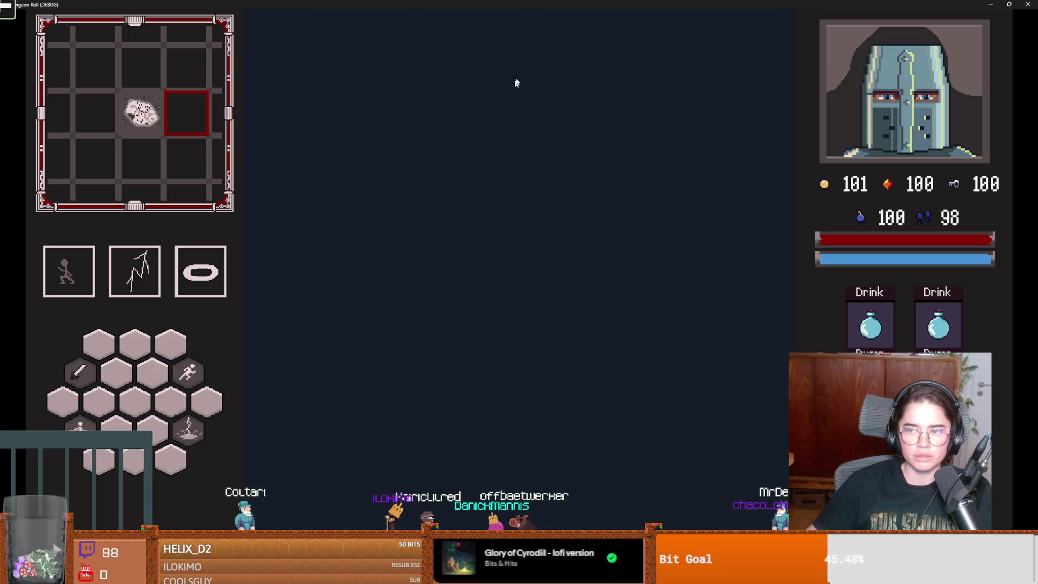
double_click(478, 4)
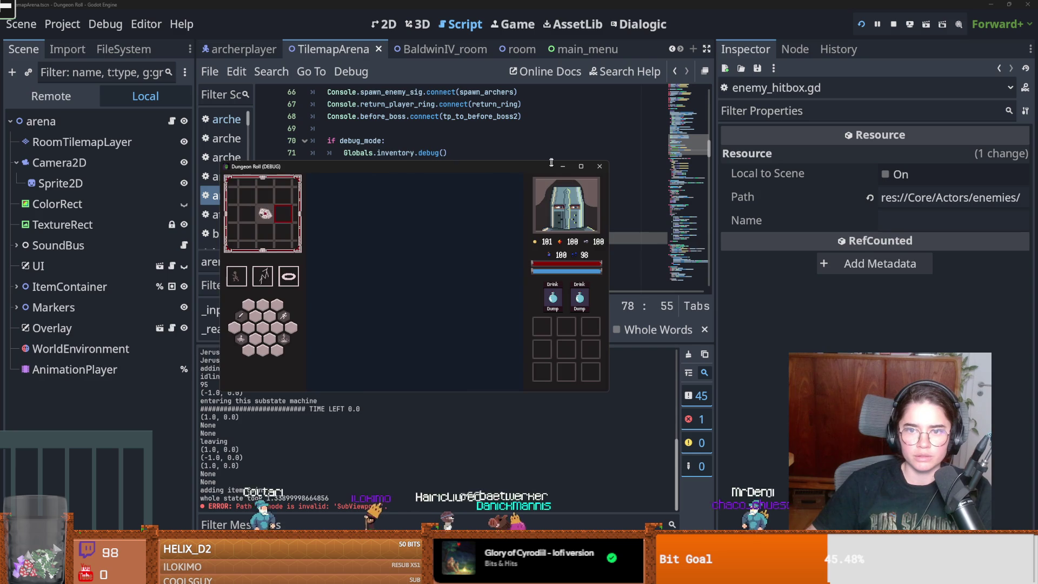
left_click(598, 169)
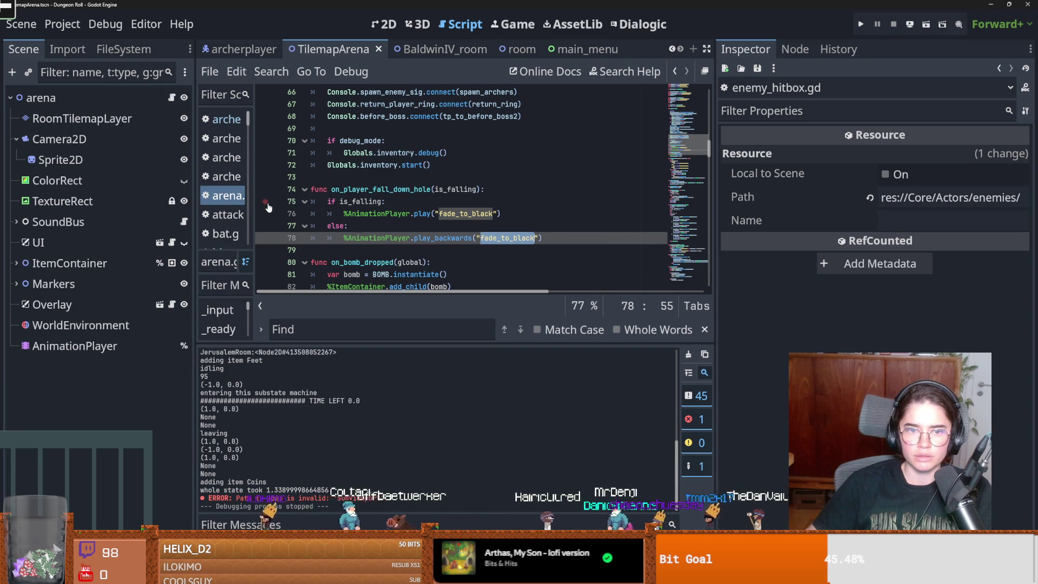
scroll(468, 181, "up", 10)
scroll(468, 181, "down", 10)
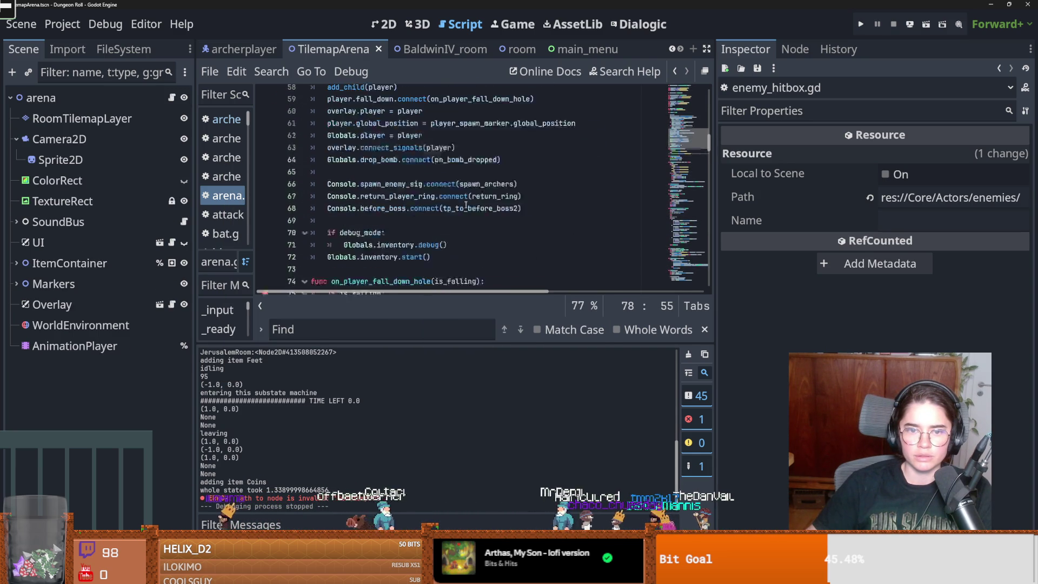
left_click(860, 25)
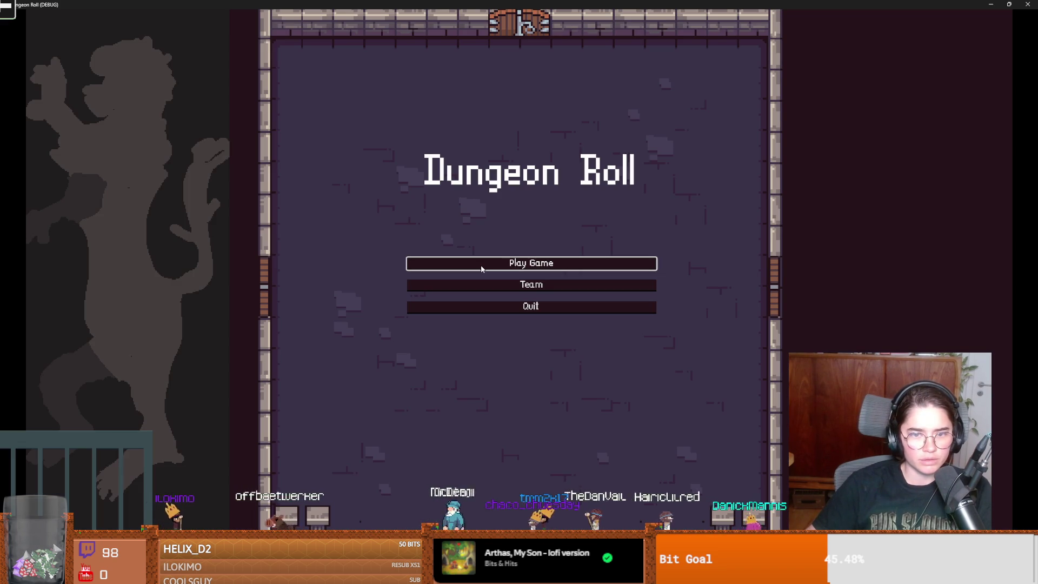
Start a Crusader run, reroll the offered rooms, and enter one
left_click(482, 265)
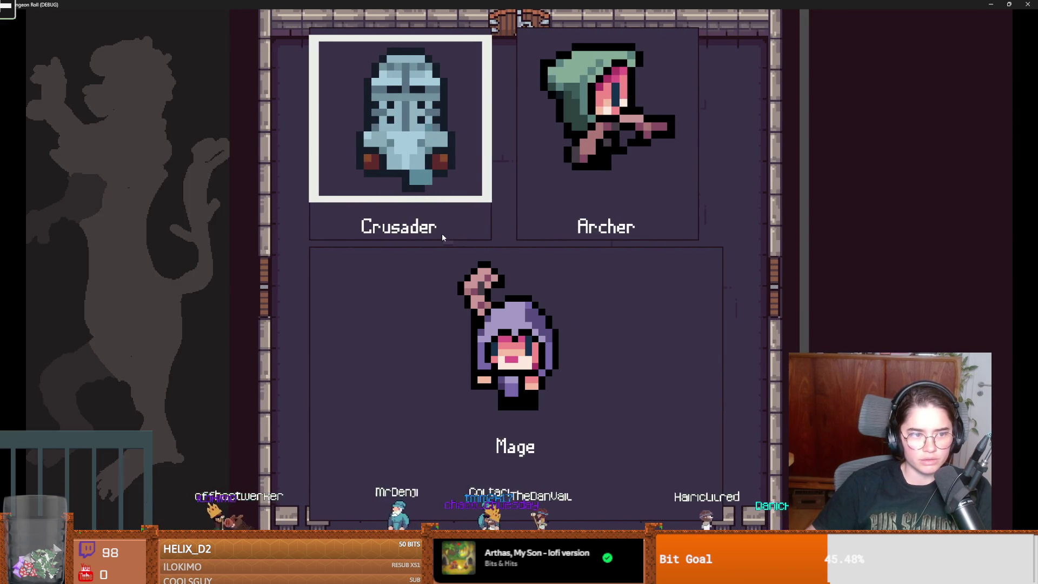
left_click(442, 235)
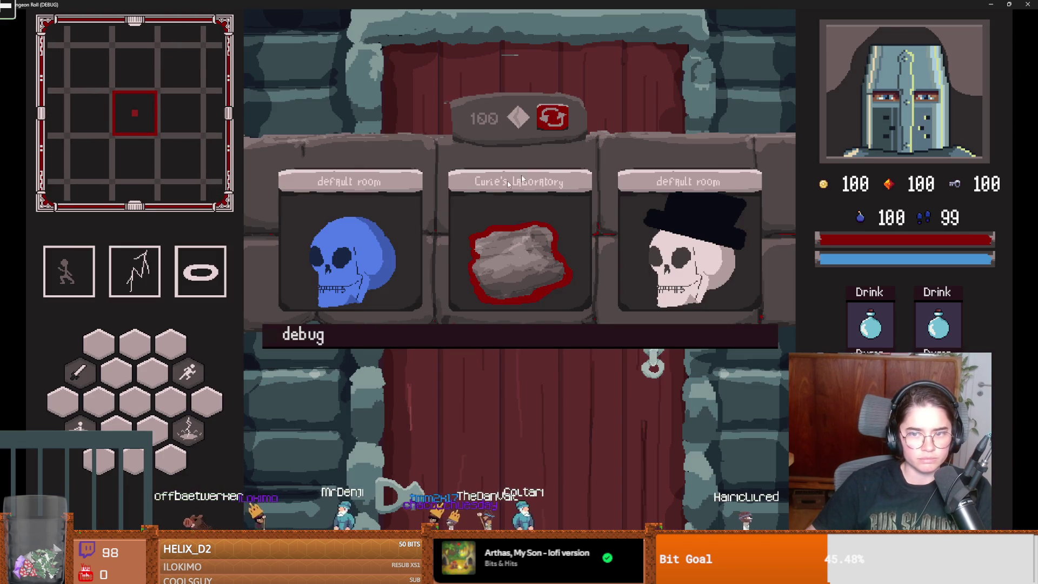
left_click(552, 118)
left_click(403, 298)
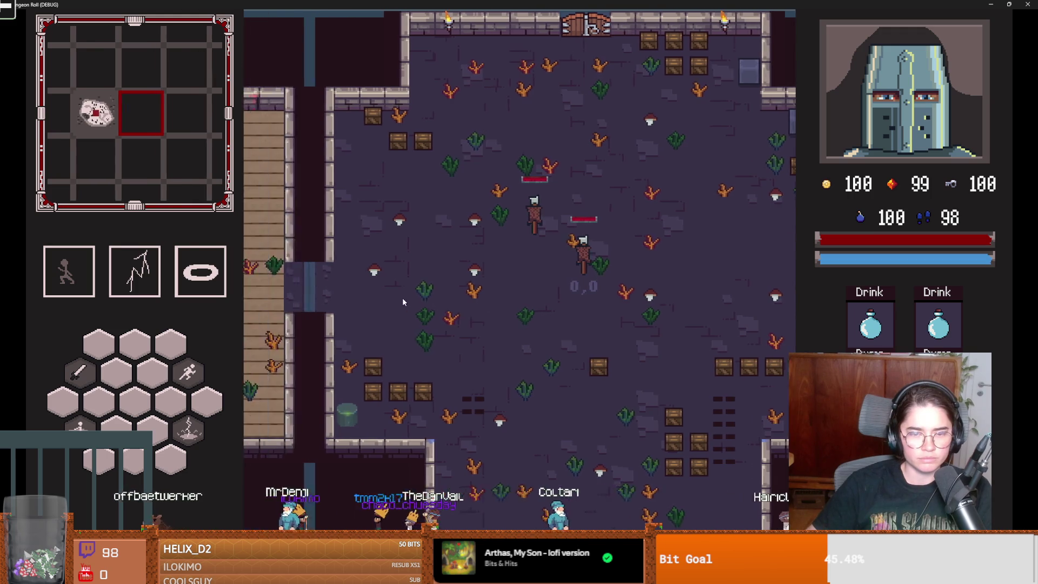
Fight the bats with lightning and skills, then walk the knight into the dark hole
key("2")
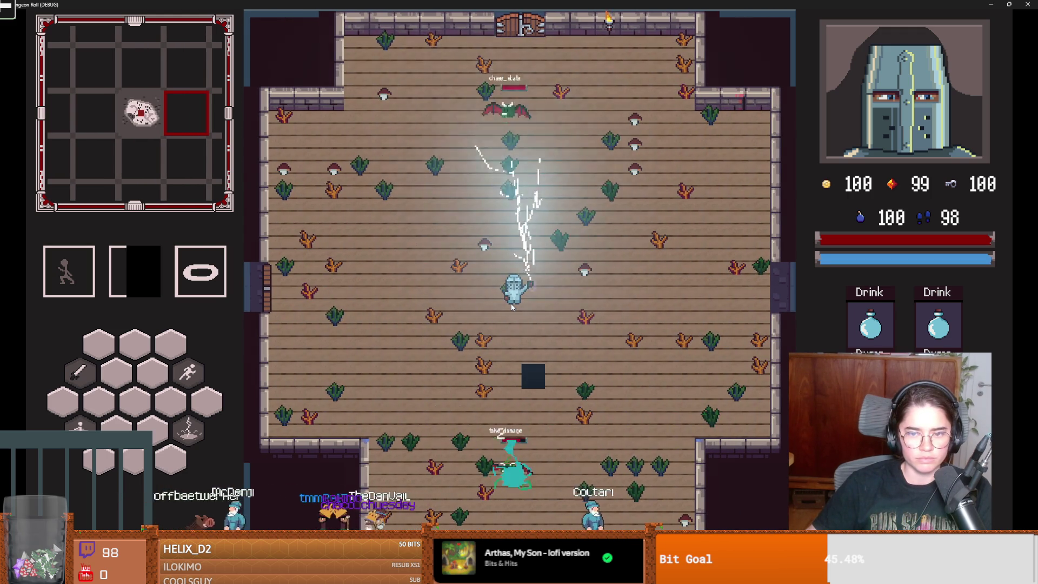
key("s")
key("3")
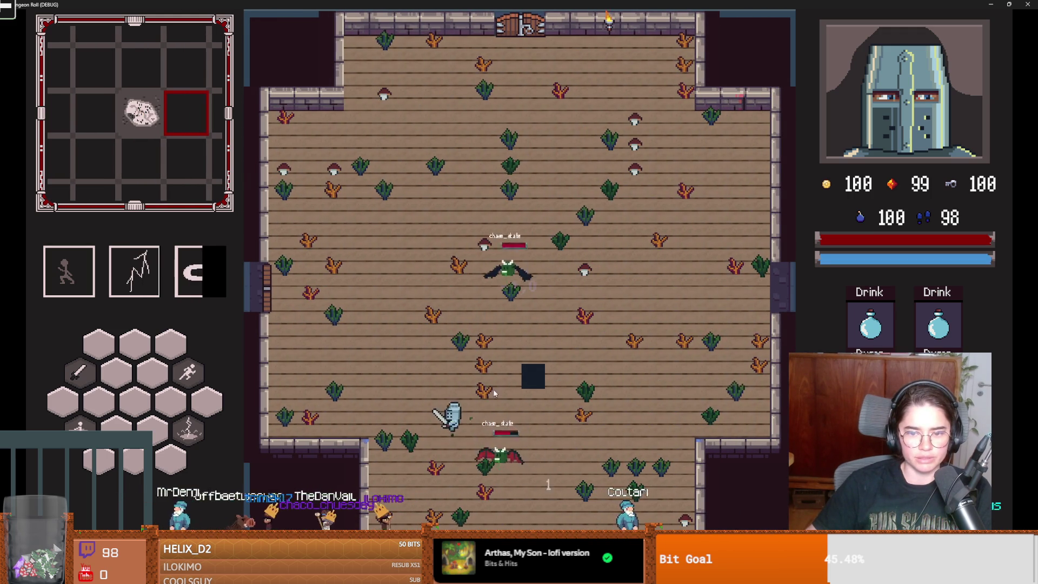
key("a")
key("w")
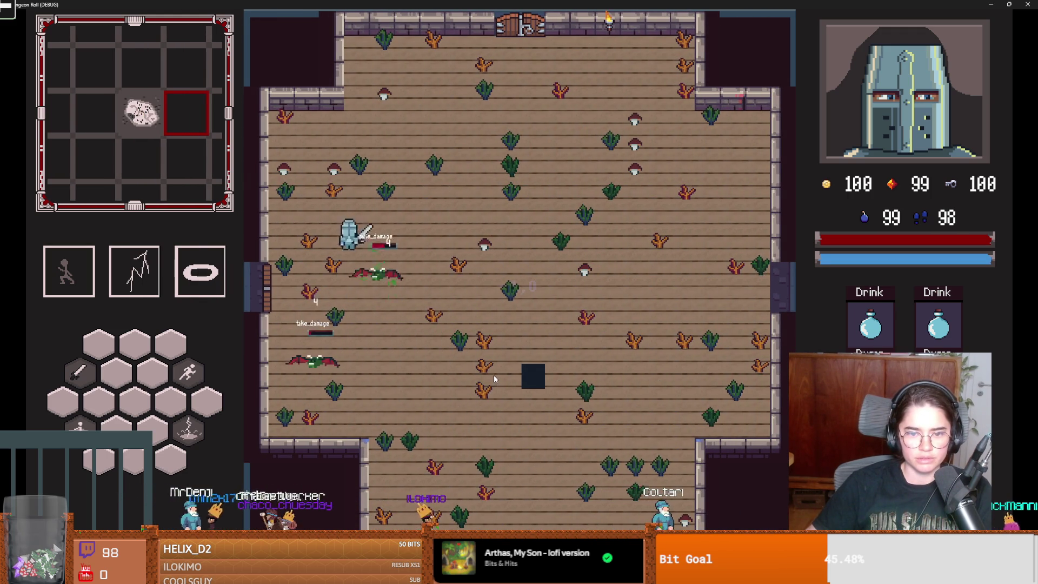
key("d")
key("s")
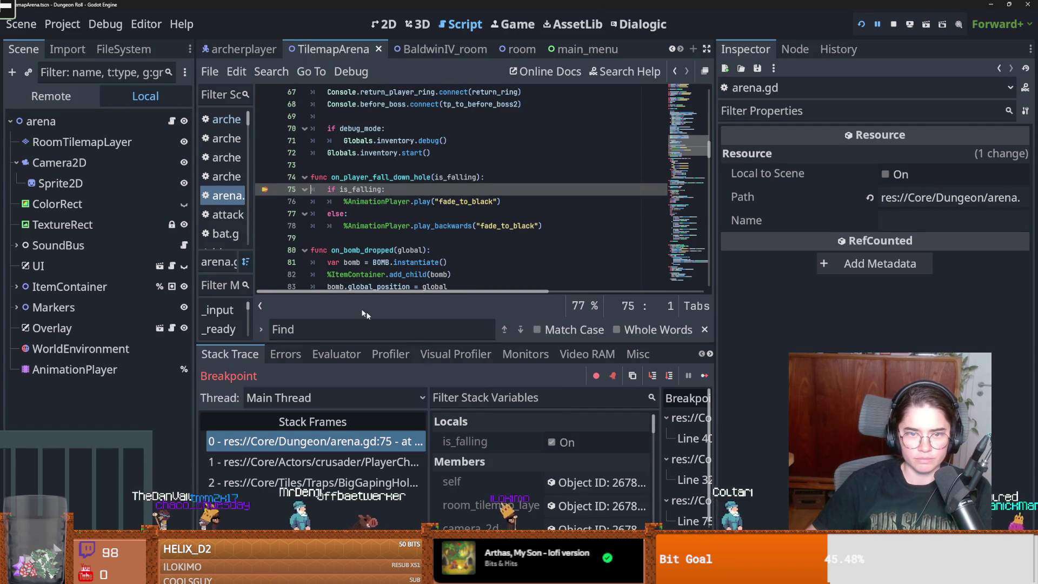
Continue past the breakpoint, close the game, and save the archerplayer script
left_click(704, 377)
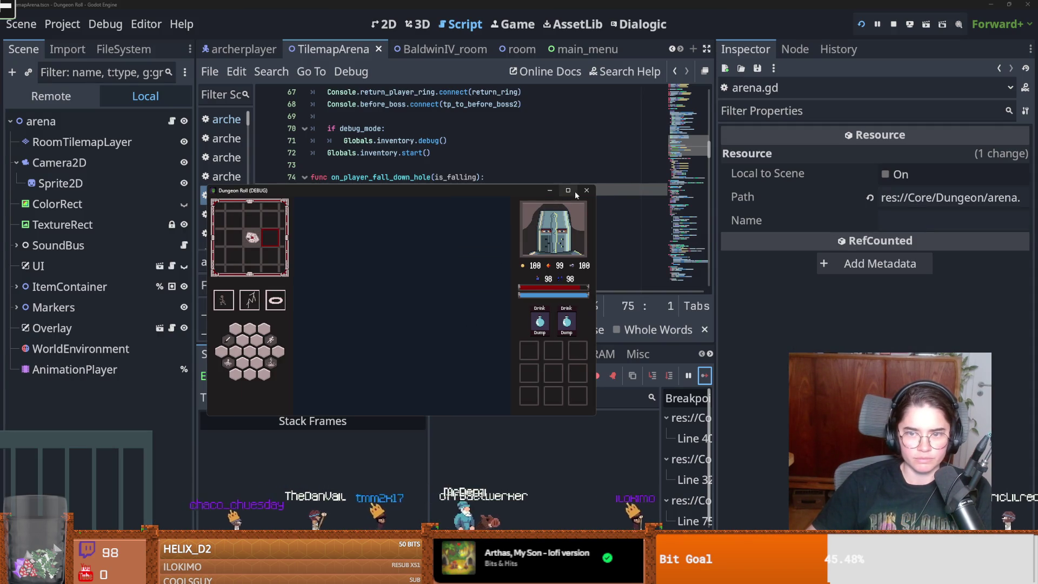
left_click(586, 191)
scroll(278, 192, "down", 1)
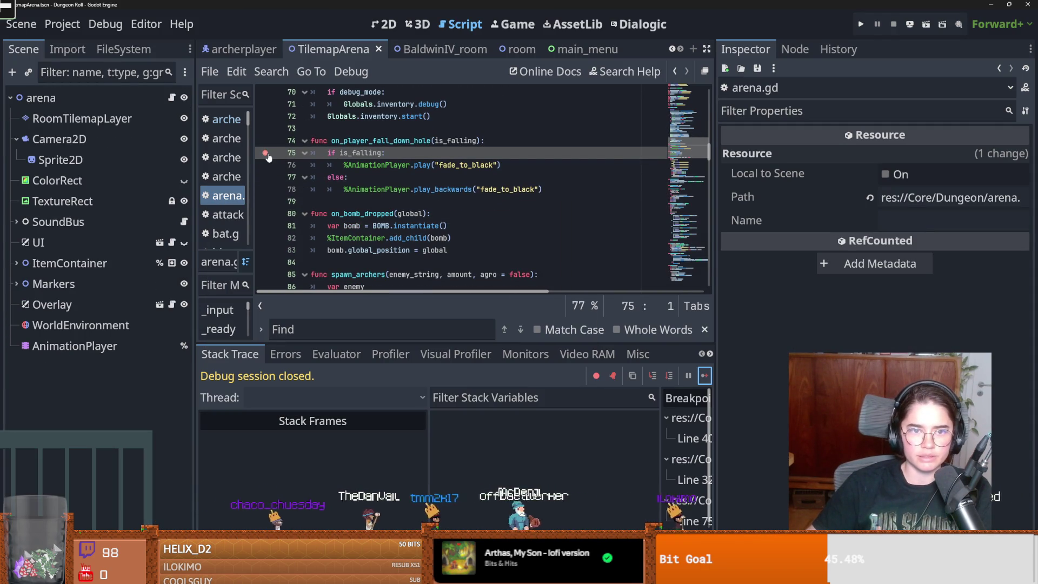
key("ctrl+s")
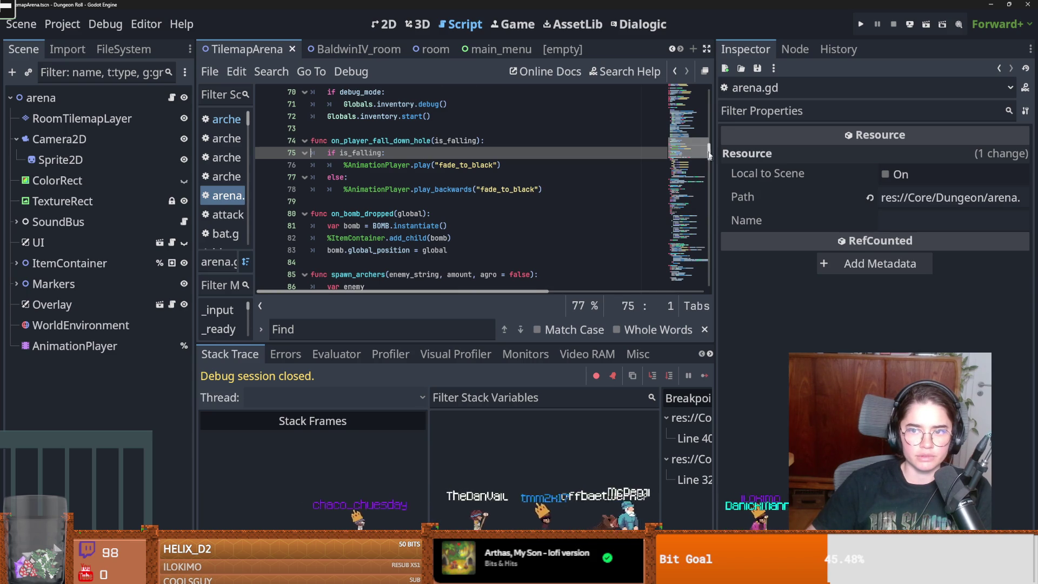
Browse the Node2D class docs and switch between the BaldwinIV_room and TilemapArena tabs
left_click_drag(709, 155, 709, 90)
left_click(357, 93, "ctrl")
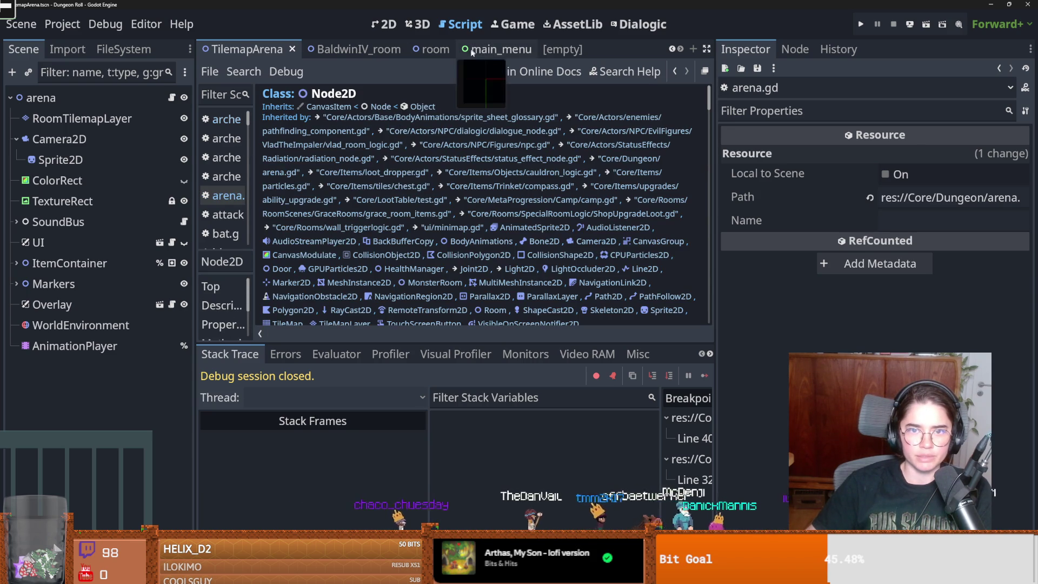
left_click(339, 49)
left_click(395, 49)
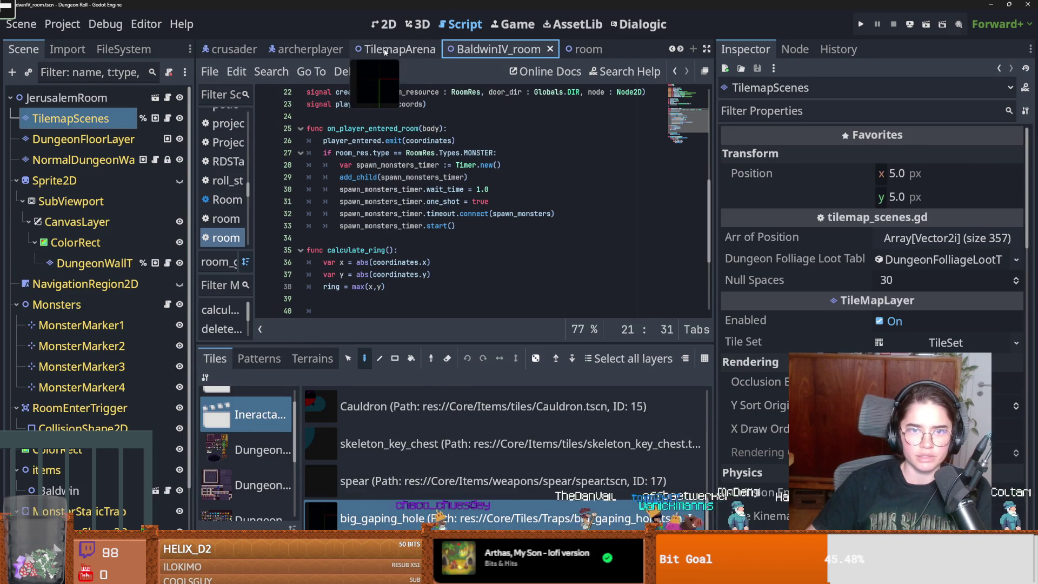
scroll(430, 263, "down", 5)
scroll(384, 126, "up", 10)
left_click(356, 92, "ctrl")
scroll(296, 167, "down", 10)
From archerplayer's line 1, follow PlayerCharacter to its script and go to on_player_get_up
left_click(296, 50)
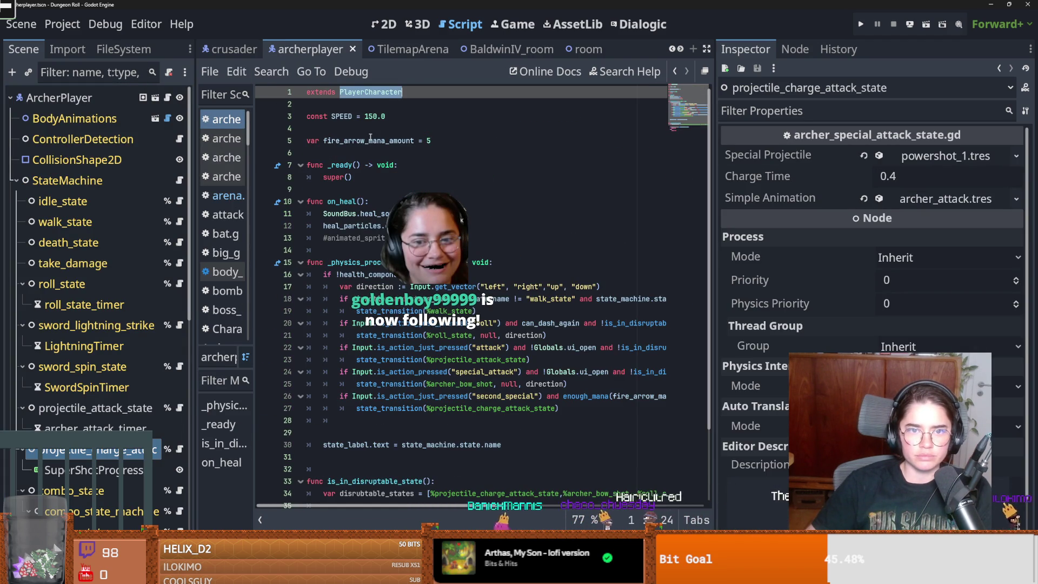
left_click(363, 93)
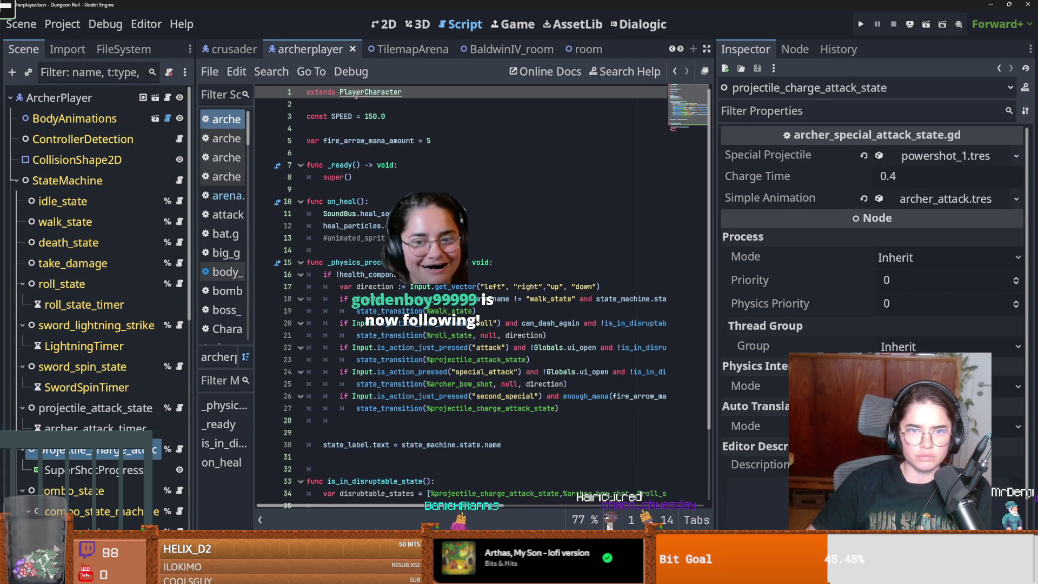
left_click(356, 94, "ctrl")
left_click(377, 264)
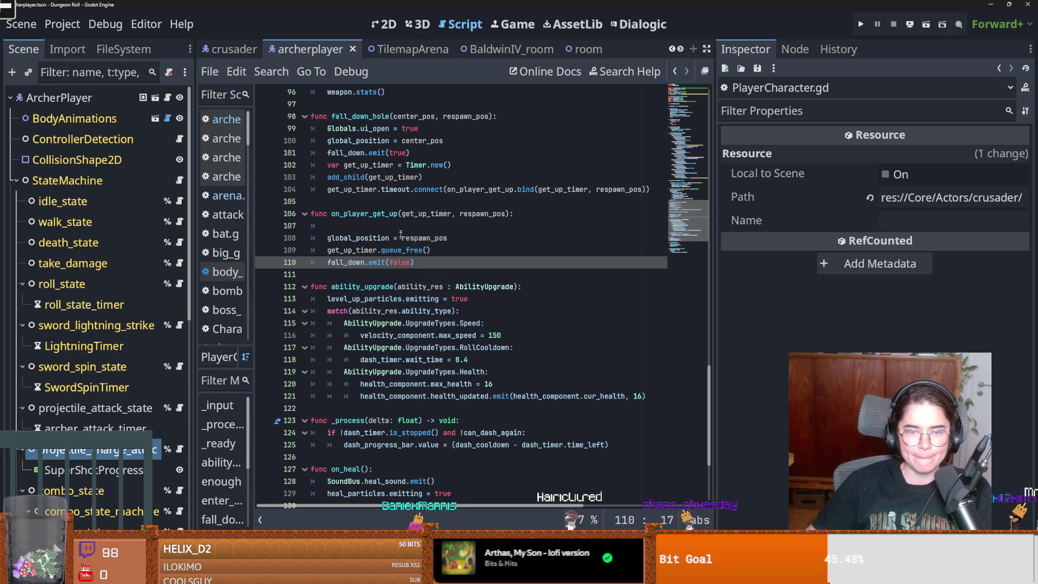
Highlight get_up_timer's uses and open a new line after line 104 in fall_down_hole
scroll(401, 234, "up", 1)
left_click(373, 213)
double_click(369, 201)
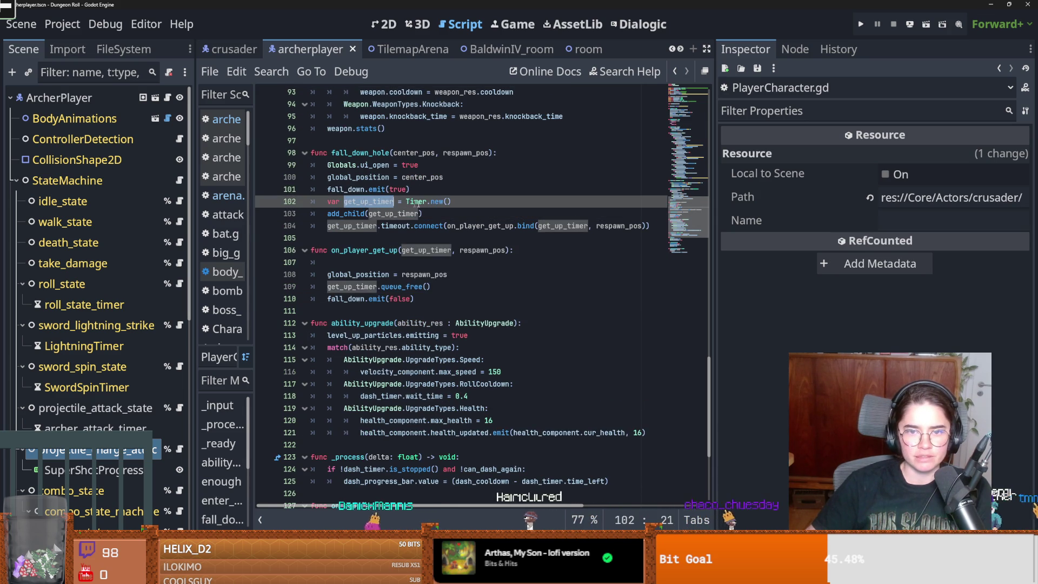
left_click(360, 212)
left_click(653, 226)
key("Return")
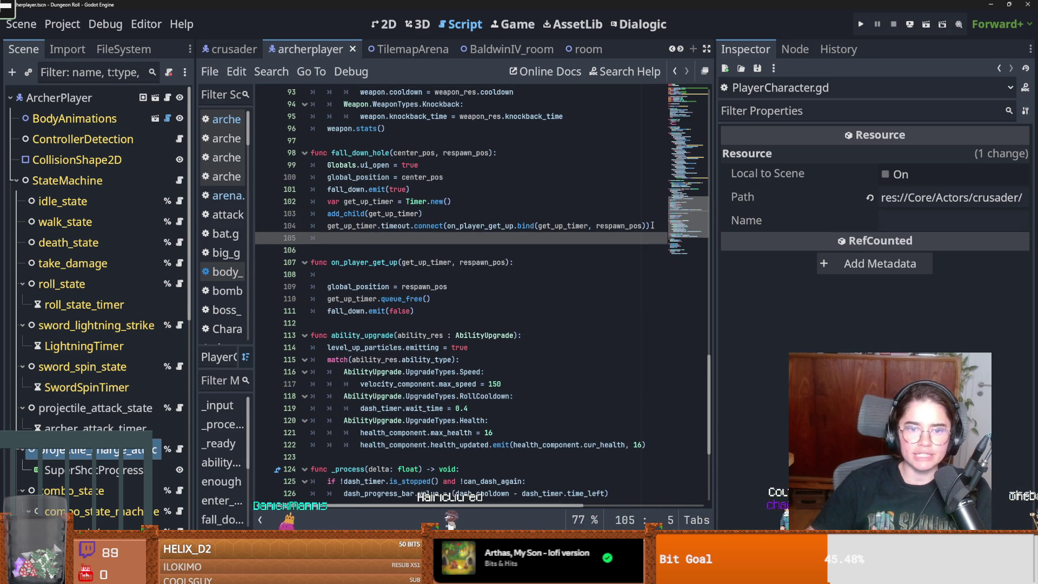
Add get_up_timer.start(0.3) to fall_down_hole and save
type("ge")
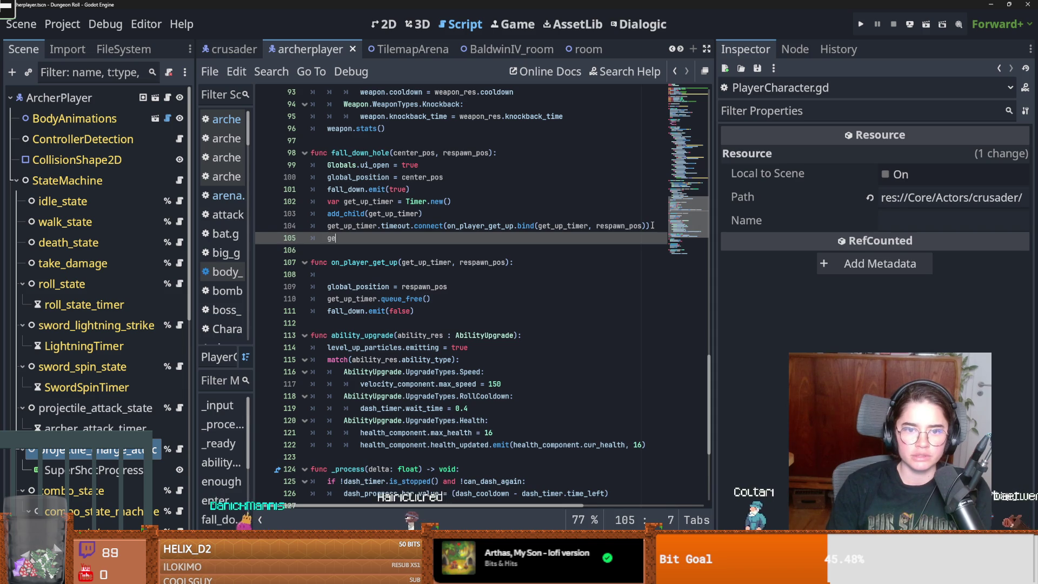
type("t_up_timer.")
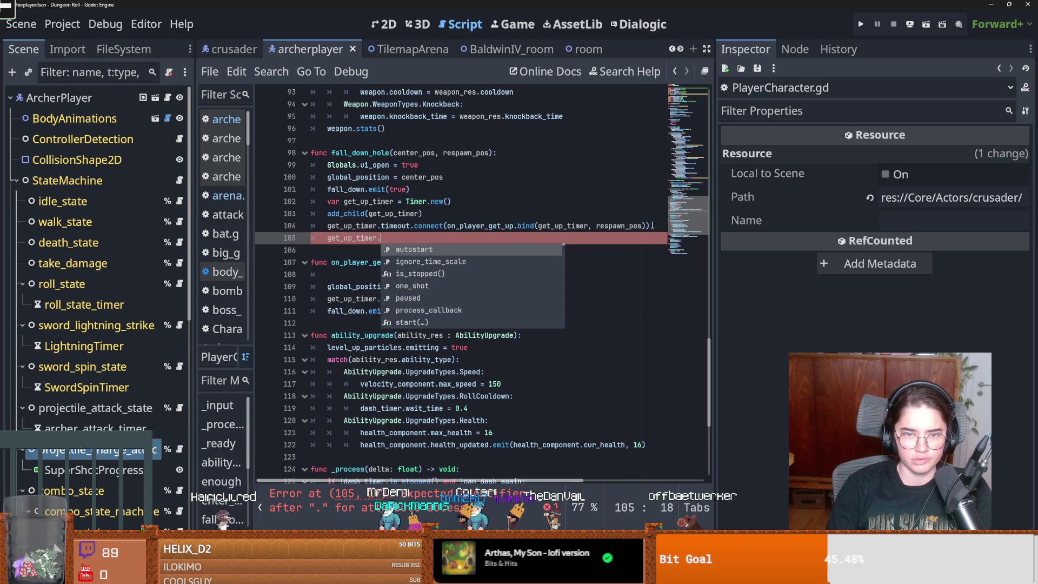
type("st")
key("Return")
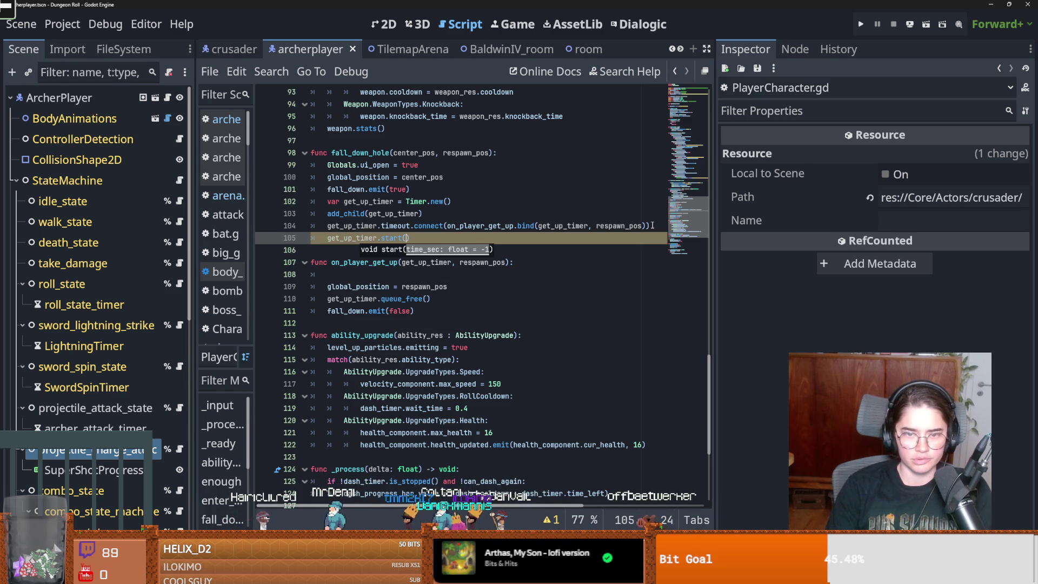
type("0.")
key("ctrl+s")
Add a blank line after the timer start, save, and switch to archerplayer.gd
left_click(406, 165)
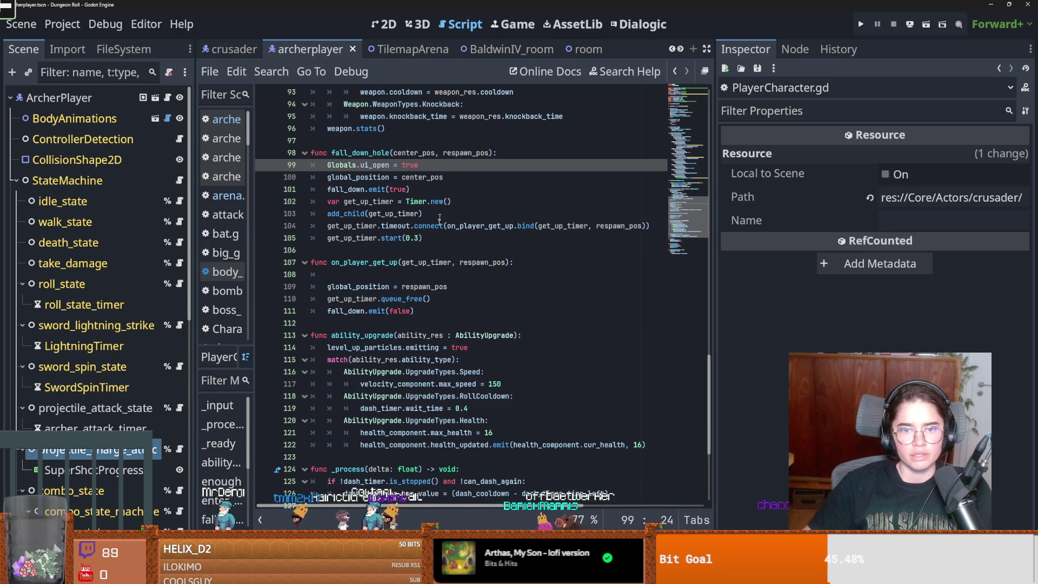
left_click(432, 238)
key("Return")
key("ctrl+s")
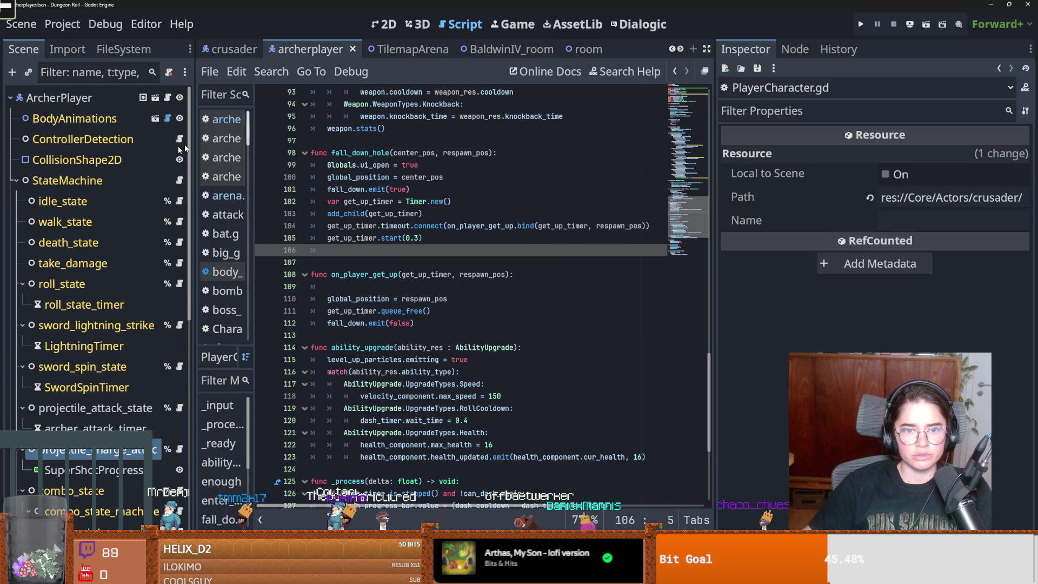
left_click(168, 98)
scroll(459, 307, "down", 2)
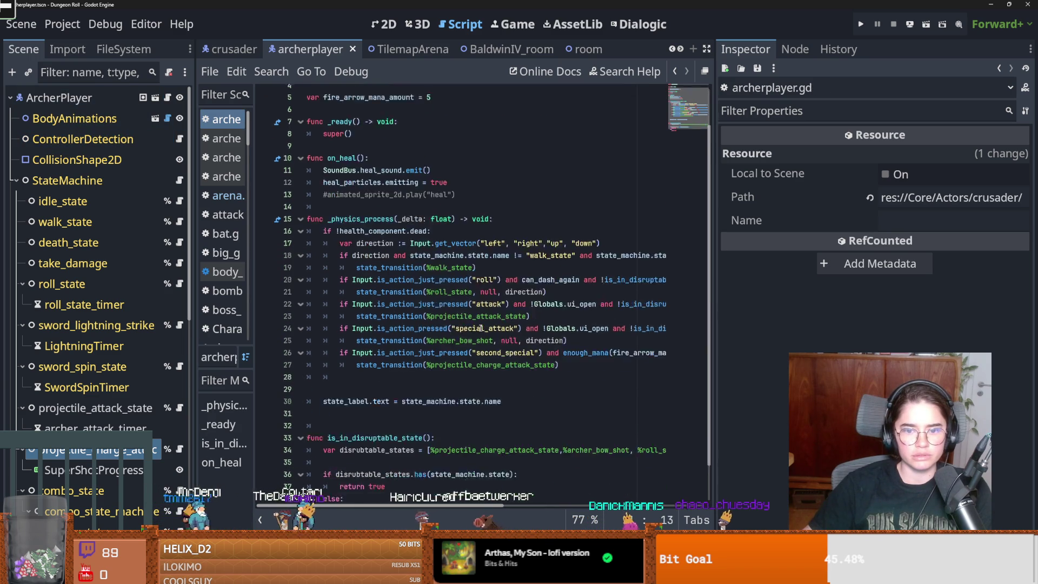
Scroll through archerplayer.gd and open its PlayerCharacter parent script
scroll(478, 311, "down", 1)
scroll(486, 341, "right", 2)
scroll(486, 338, "left", 2)
scroll(427, 288, "up", 3)
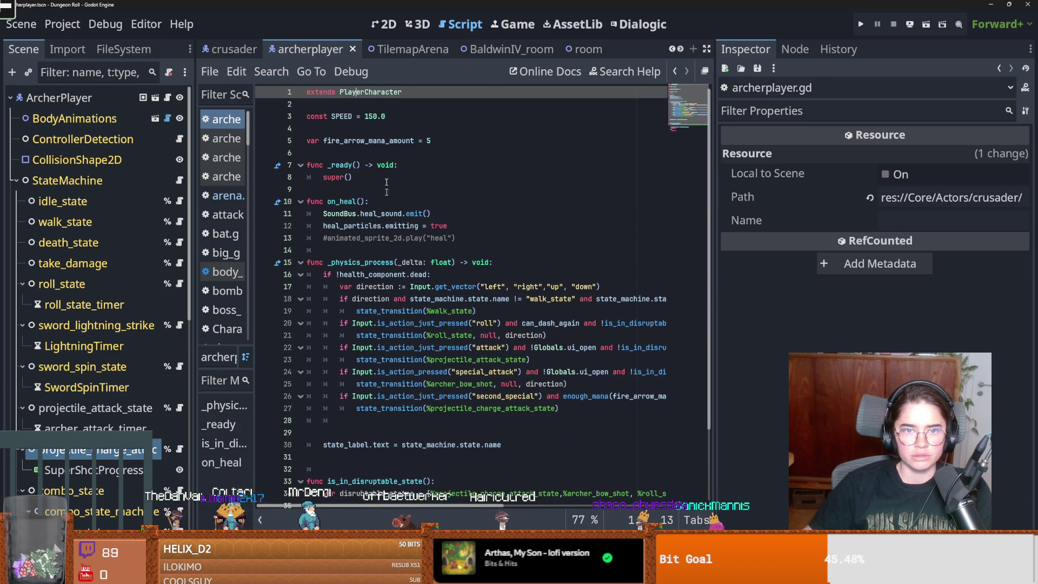
left_click(368, 93, "ctrl")
scroll(384, 200, "up", 8)
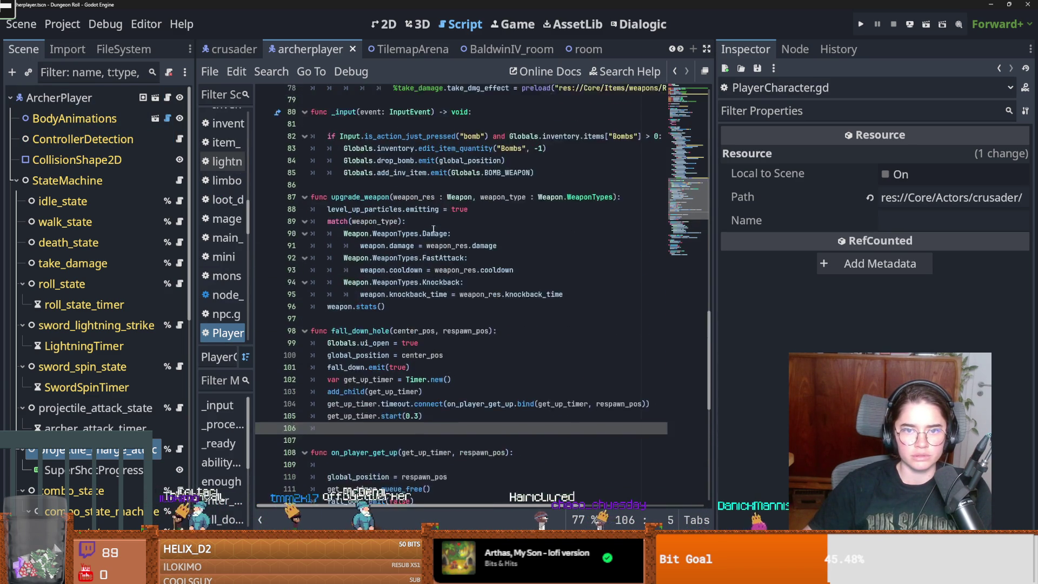
left_click_drag(710, 330, 691, 113)
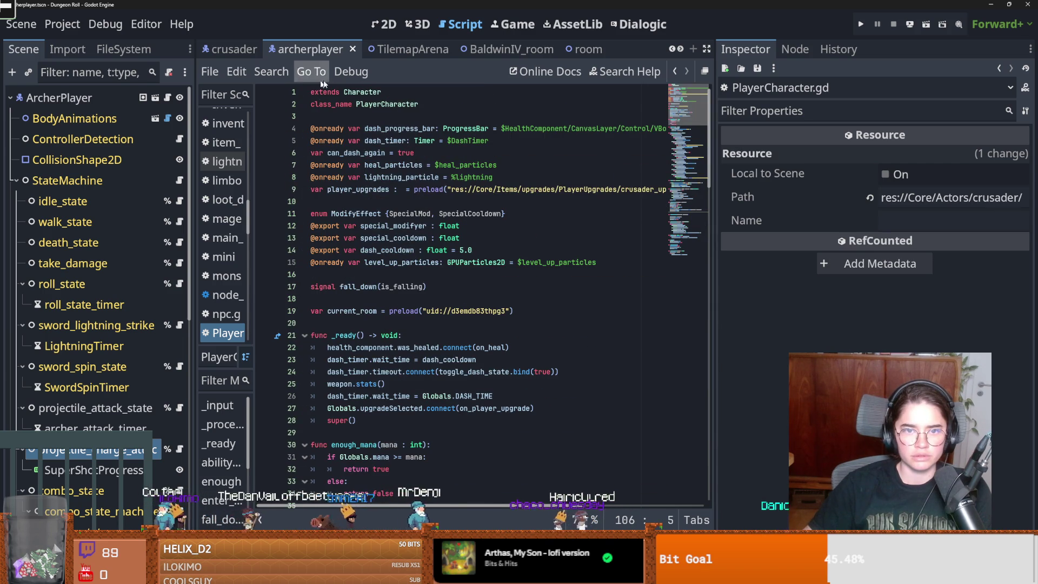
Open the Characters base script and scroll through it
left_click(362, 93, "ctrl")
scroll(456, 275, "down", 8)
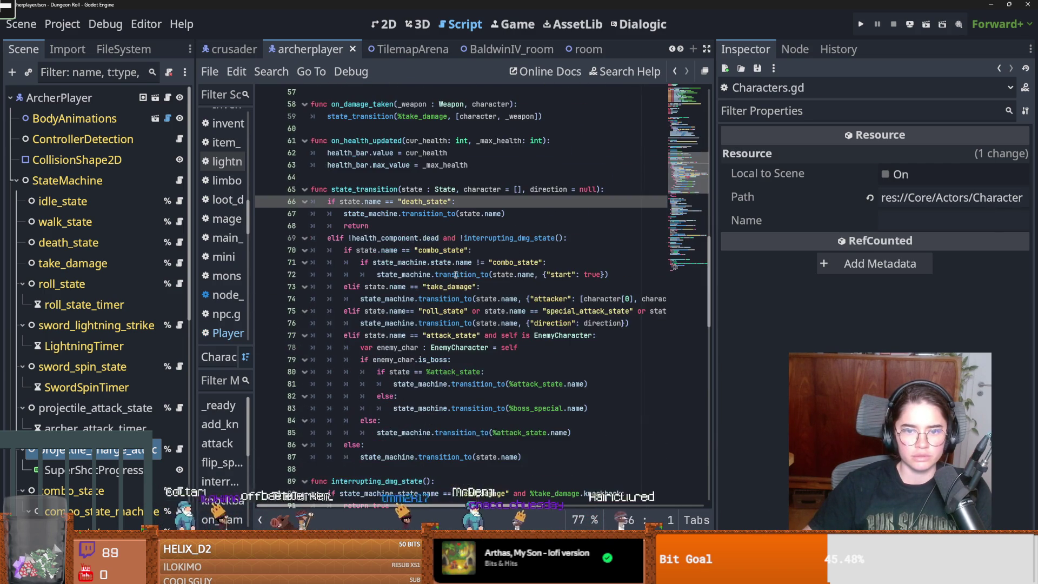
scroll(471, 278, "down", 4)
scroll(498, 288, "down", 3)
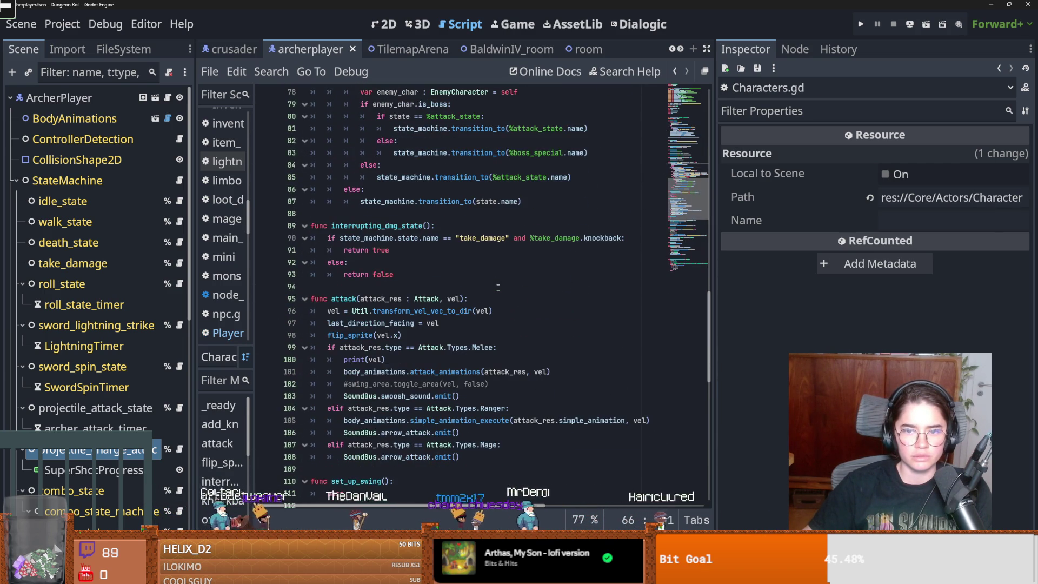
scroll(508, 224, "up", 9)
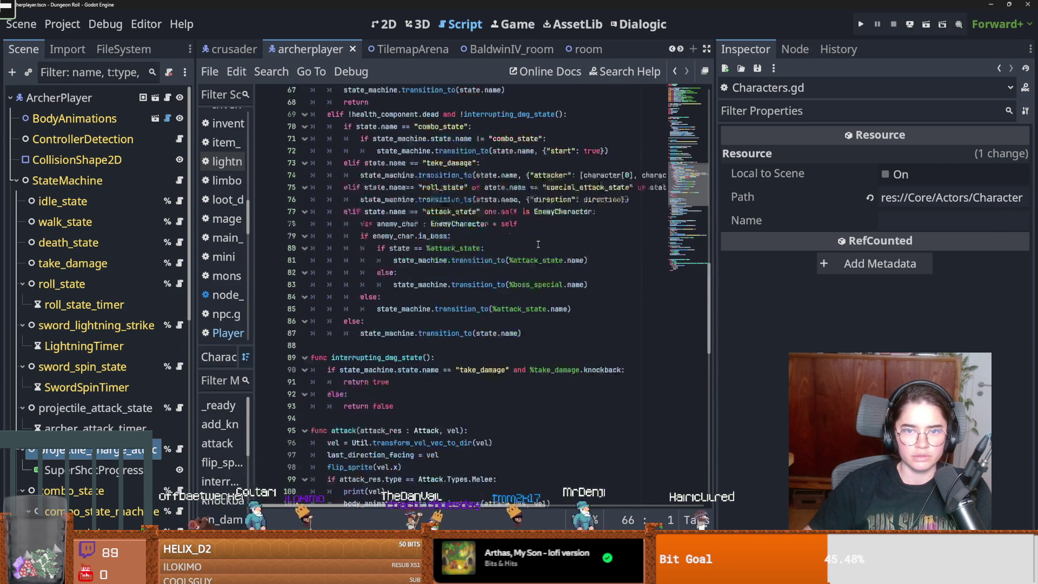
scroll(393, 247, "up", 1)
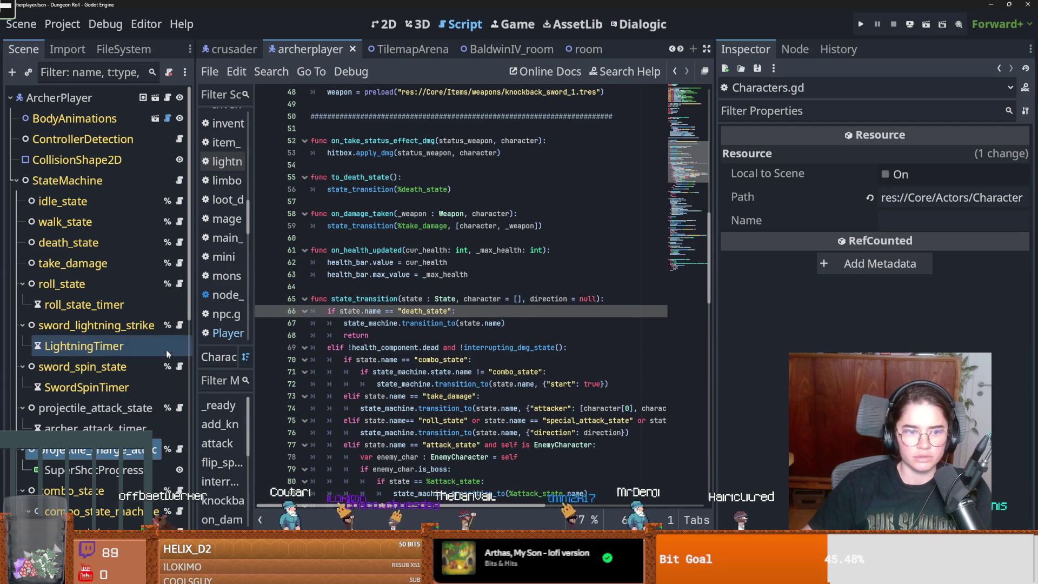
In the take_damage state script, select the idle state transition on line 59 and save
left_click(181, 265)
scroll(438, 359, "down", 7)
scroll(438, 359, "down", 4)
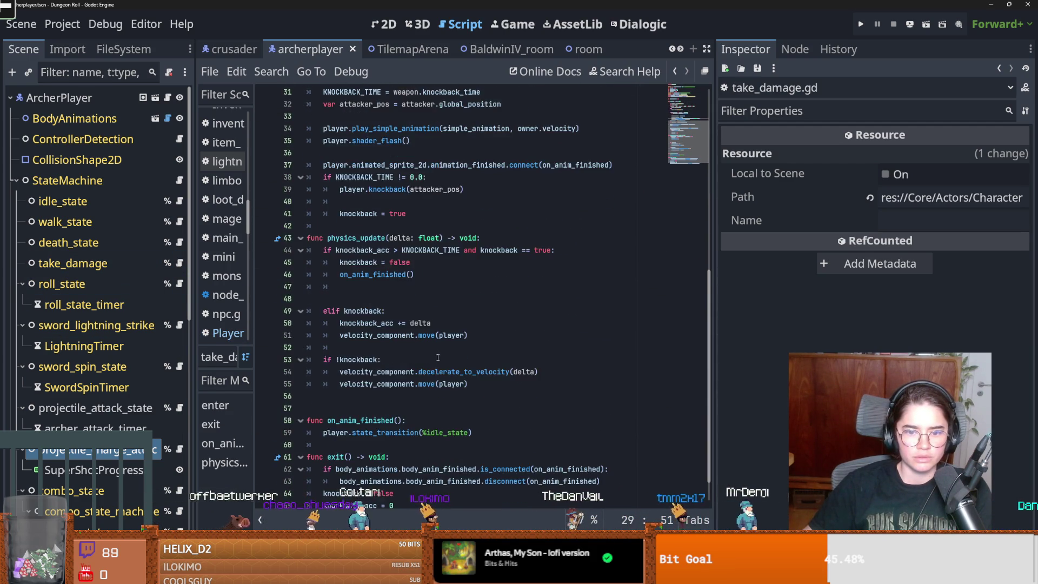
left_click_drag(481, 398, 345, 401)
key("ctrl+c")
key("ctrl+s")
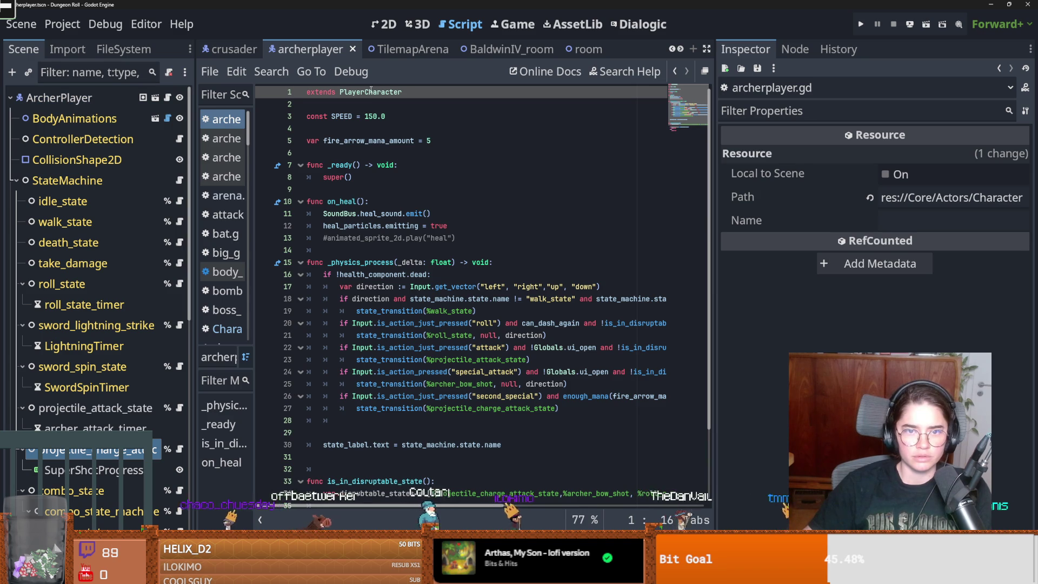
Paste state_transition(%idle_state) after the timer start in PlayerCharacter.gd, save, and run the game
left_click(371, 91, "ctrl")
scroll(440, 332, "down", 13)
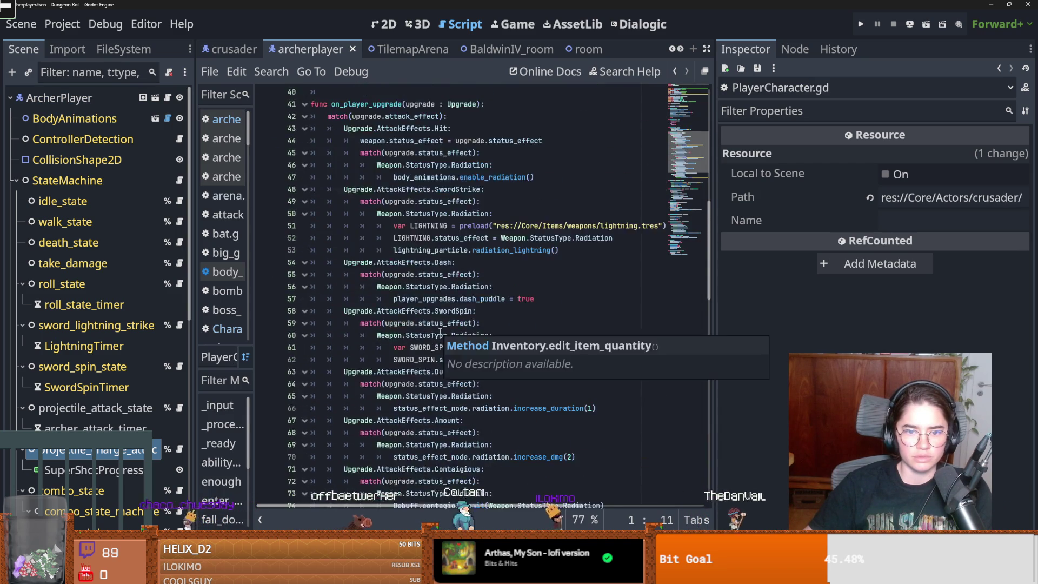
scroll(440, 332, "down", 16)
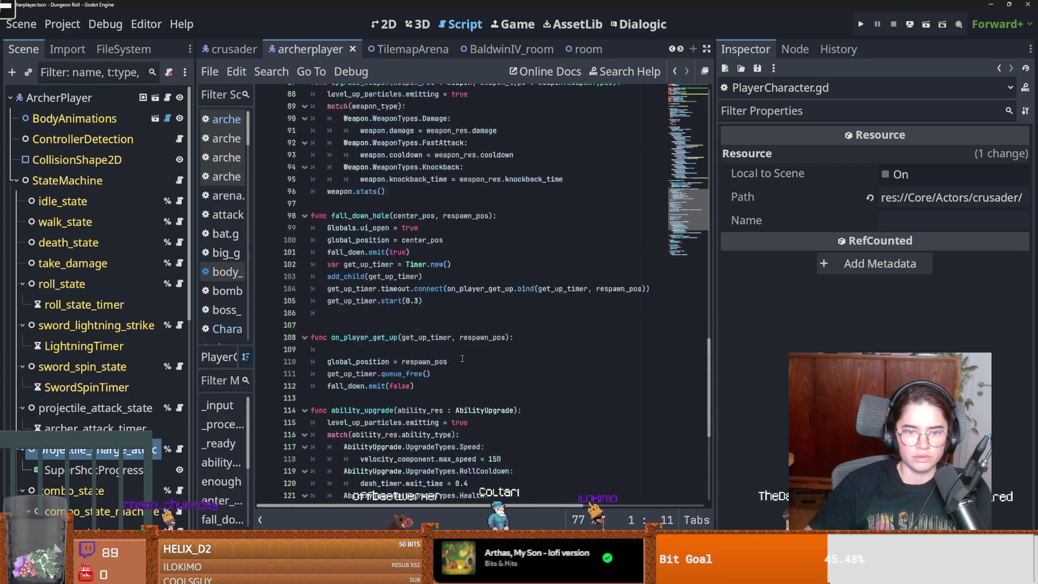
scroll(462, 359, "down", 2)
left_click(427, 226)
key("ctrl+v")
key("ctrl+s")
left_click(861, 24)
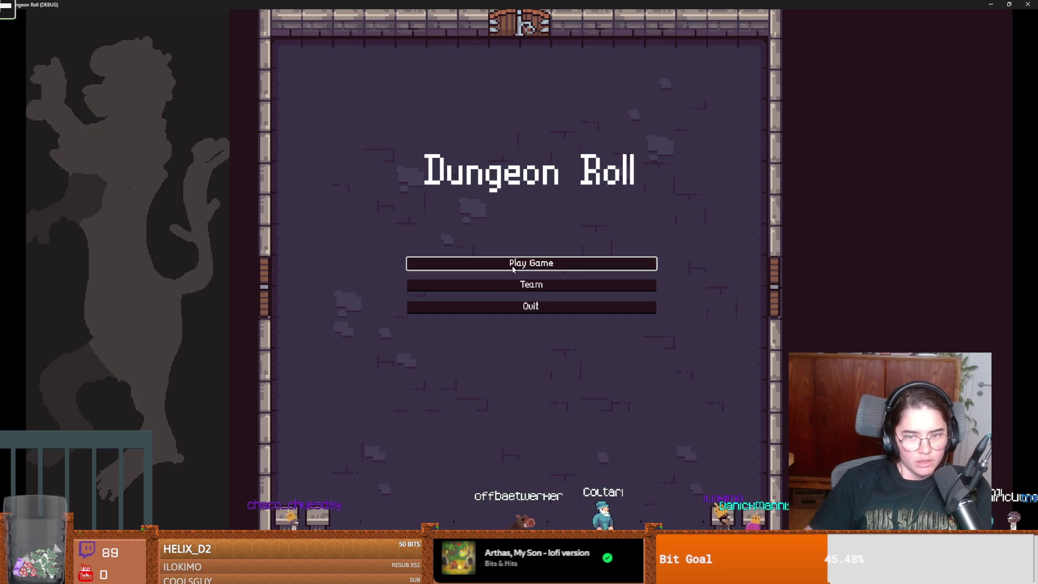
Start a Crusader run, rerolling the room choices until Jerusalem appears, and enter it
left_click(478, 262)
left_click(417, 167)
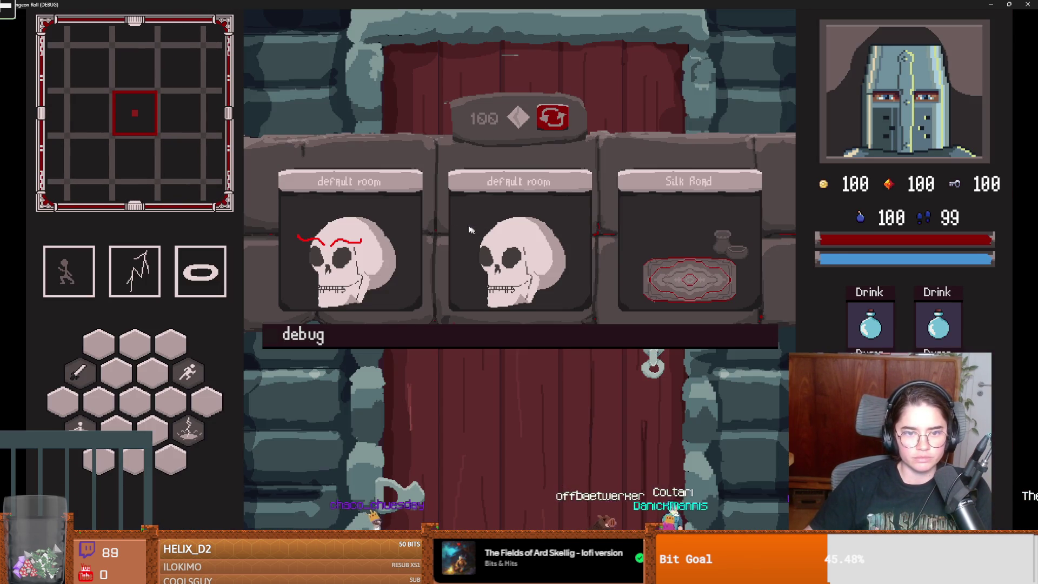
left_click(548, 119)
left_click(553, 119)
left_click(550, 115)
left_click(551, 128)
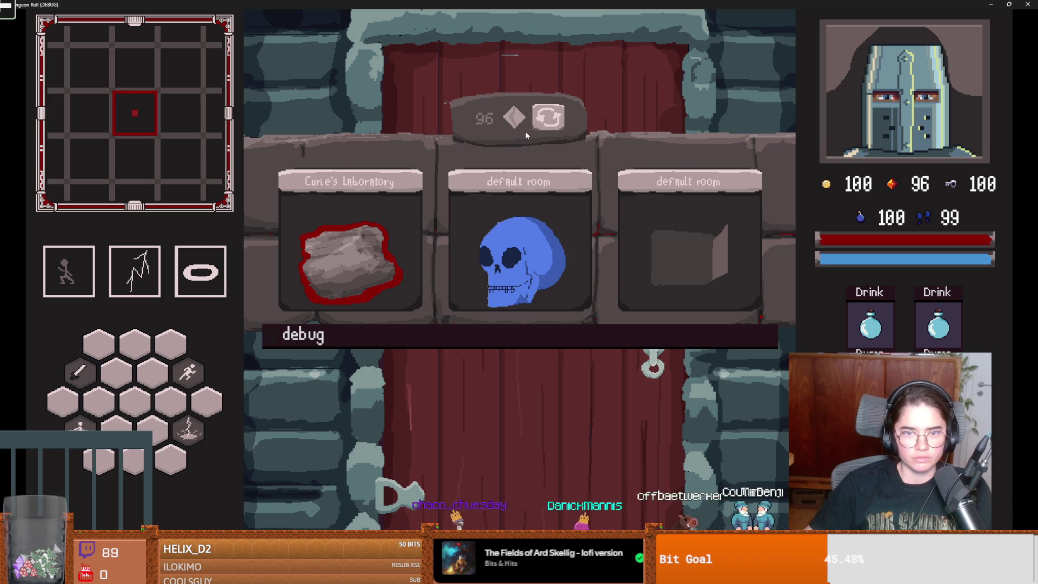
left_click(547, 120)
left_click(544, 125)
left_click(545, 123)
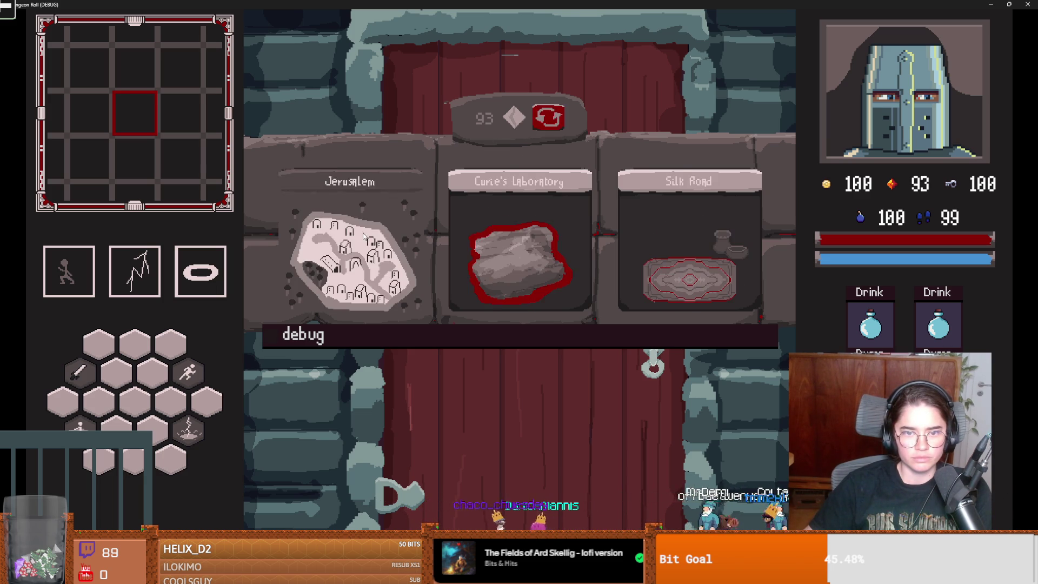
left_click(365, 236)
Cast lightning and attack the bat until it dies
key("a")
key("2")
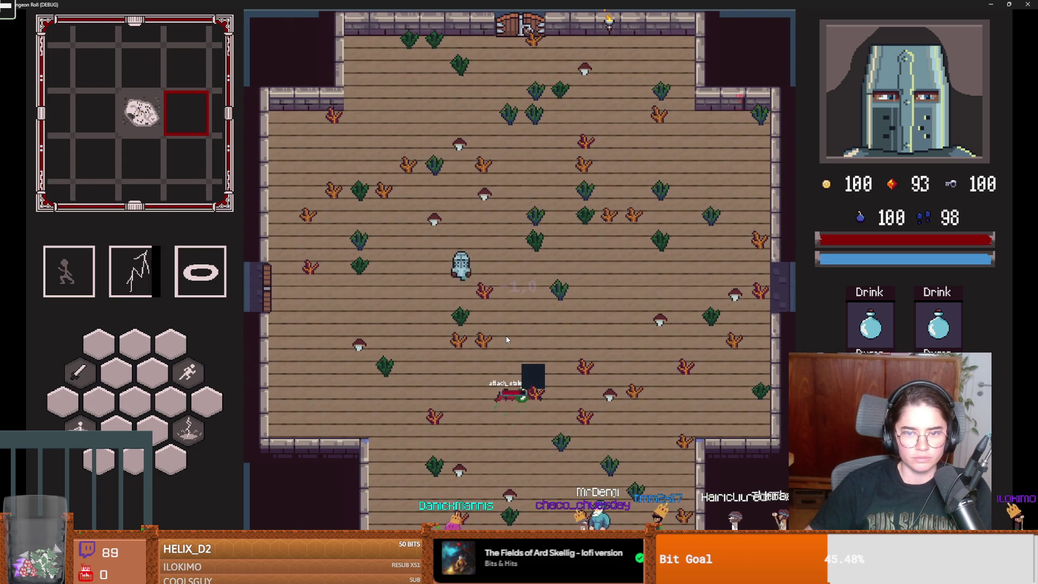
key("s")
key("a")
key("w")
key("d")
key("s")
key("w")
key("d")
Walk the knight toward the dark pit, then quit the game with Alt+F4
key("s")
key("d")
key("a")
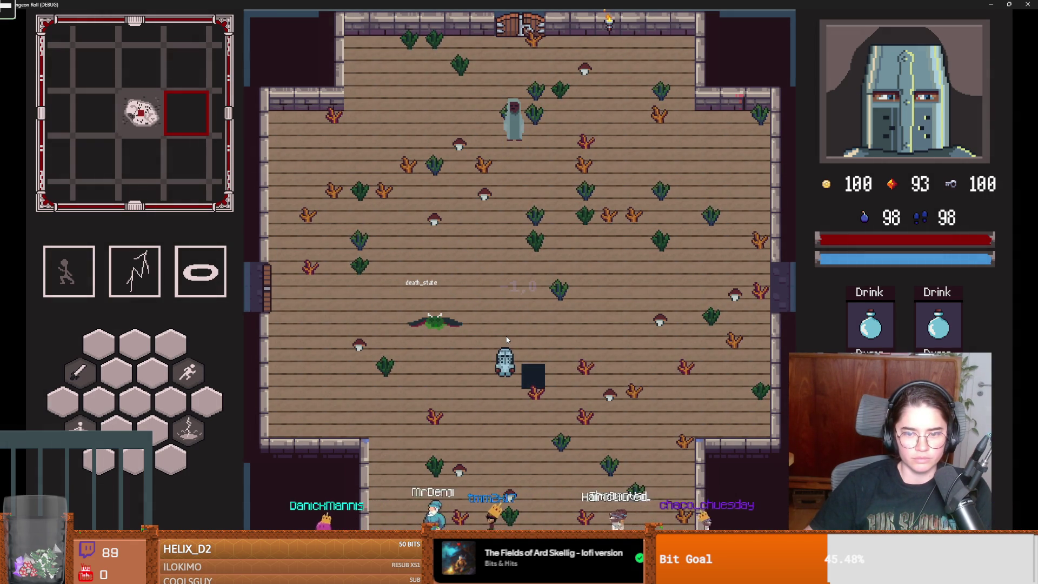
key("alt+F4")
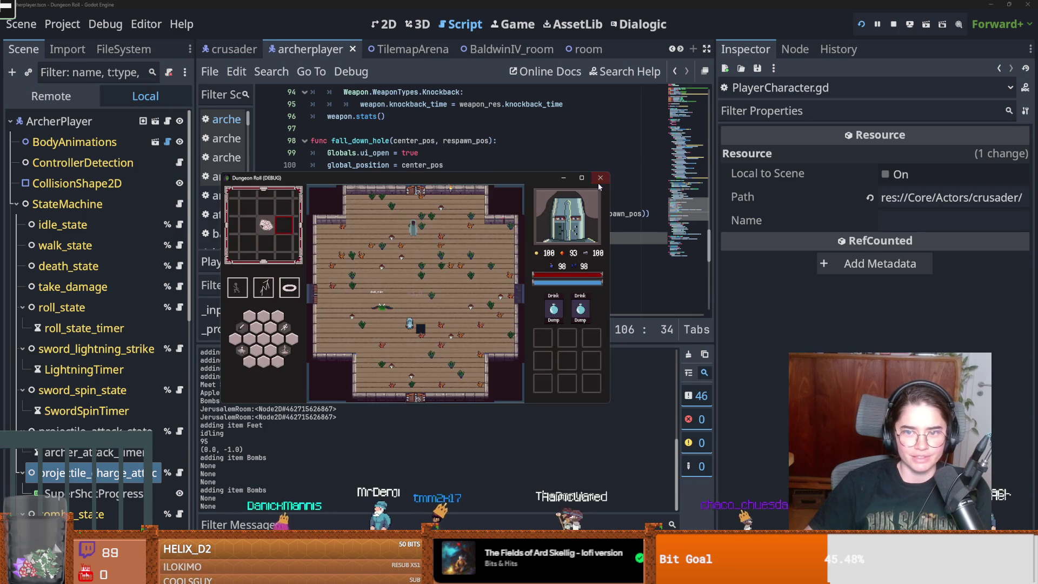
Change get_up_timer.start(0.3) on line 105 to start(1.0) and save
left_click(418, 226)
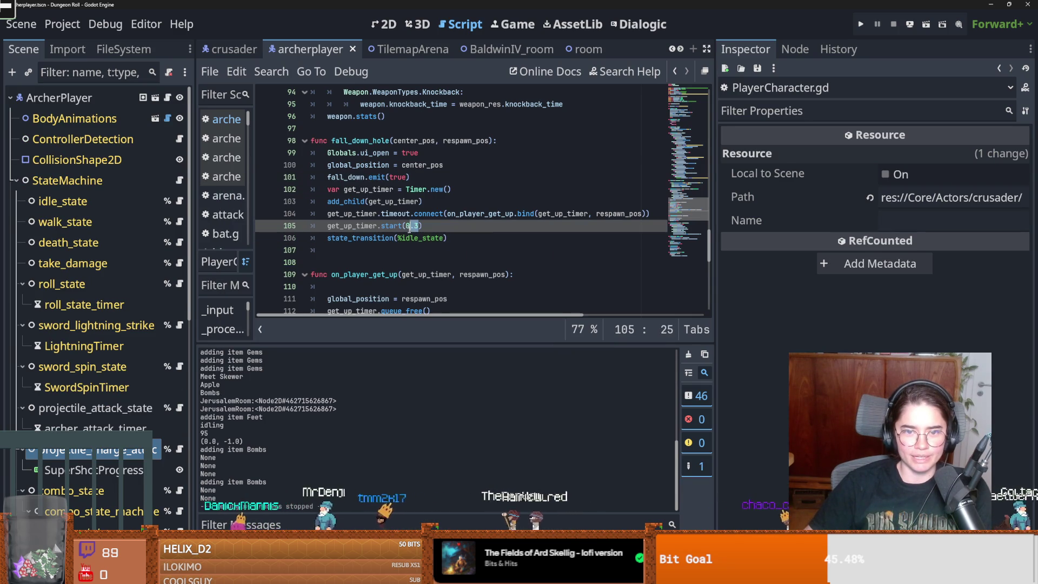
key("BackSpace")
key("BackSpace")
key("BackSpace")
type("1.0")
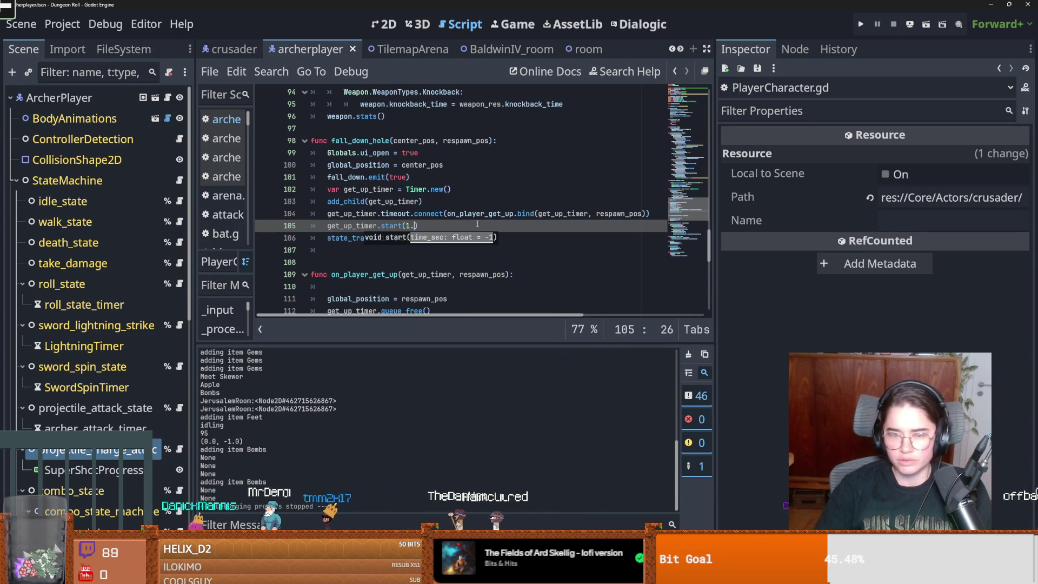
key("ctrl+s")
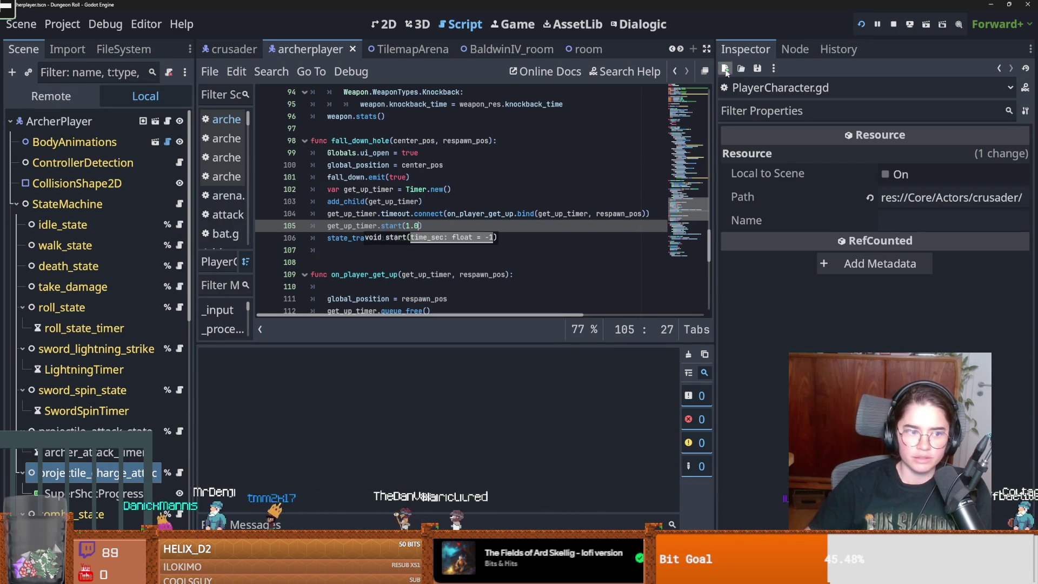